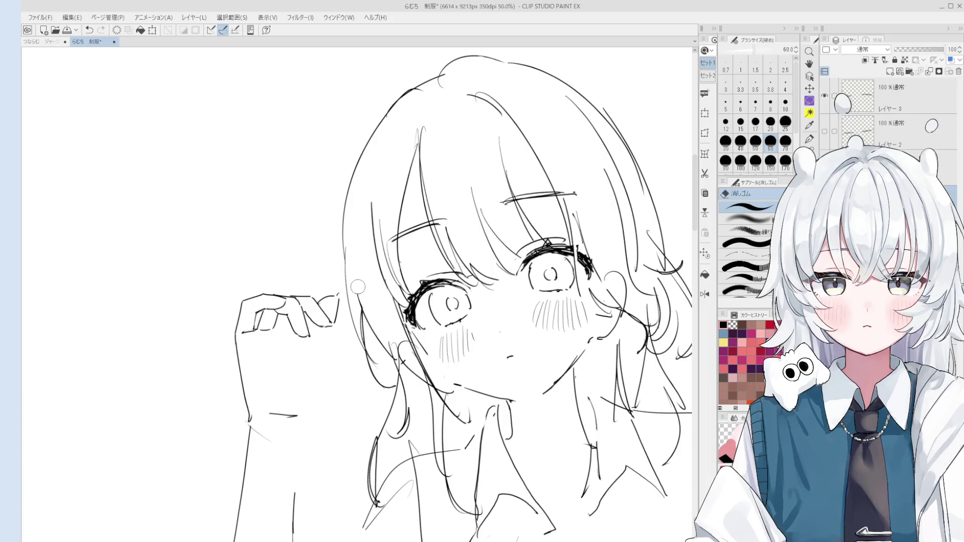
# Step: Flip the canvas and draw a flowing hair strand down the side of the girl's head
pyautogui.hotkey('ctrl', '-')
pyautogui.scroll(5, 383, 267)
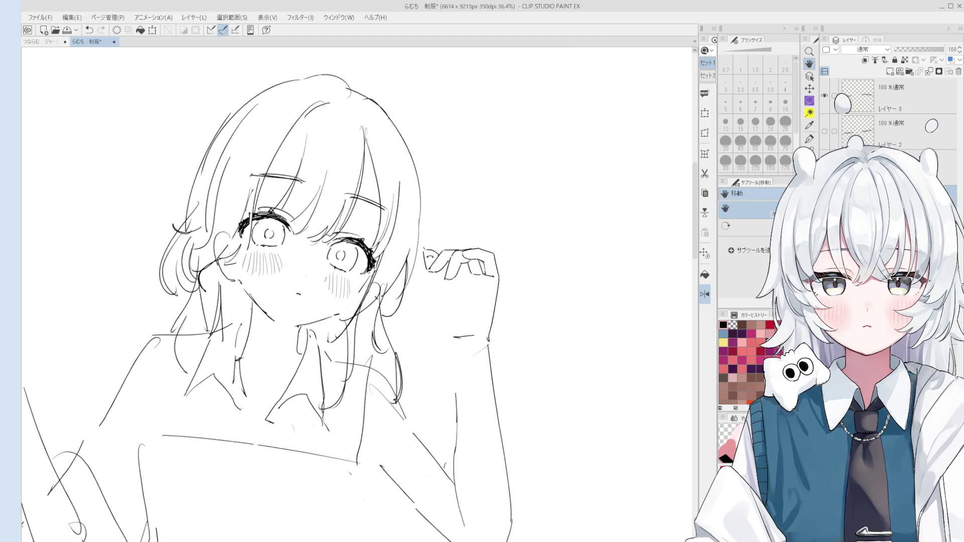
pyautogui.scroll(-3, 473, 237)
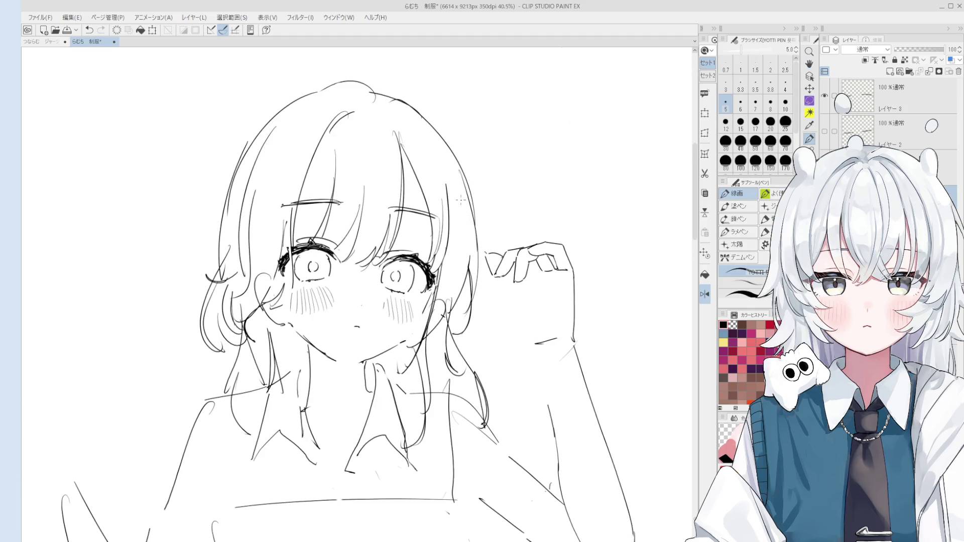
pyautogui.press('e')
pyautogui.scroll(-2, 447, 196)
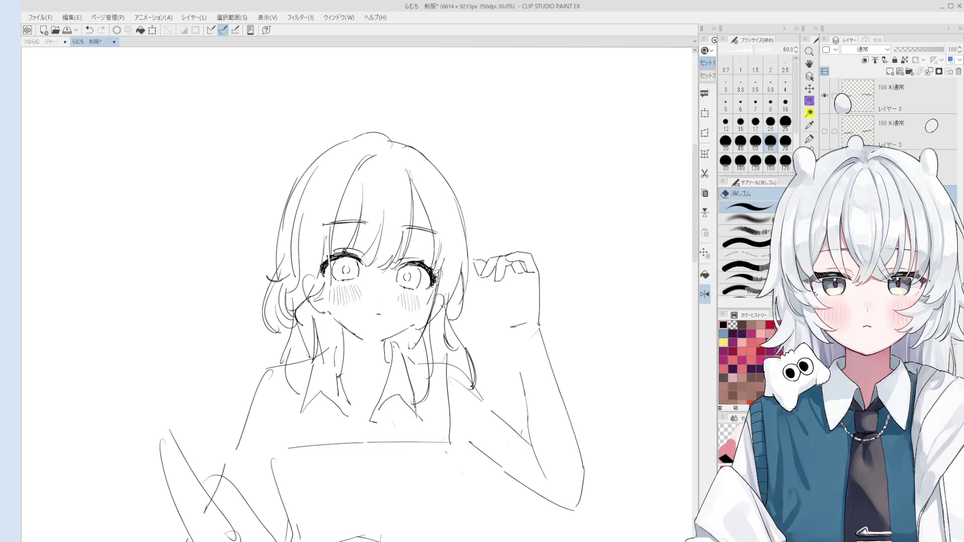
pyautogui.scroll(-1, 437, 174)
pyautogui.press('p')
pyautogui.hotkey('ctrl', 'z')
pyautogui.moveTo(431, 133); pyautogui.dragTo(447, 208)
pyautogui.hotkey('ctrl', 'z')
pyautogui.hotkey('ctrl', 'z')
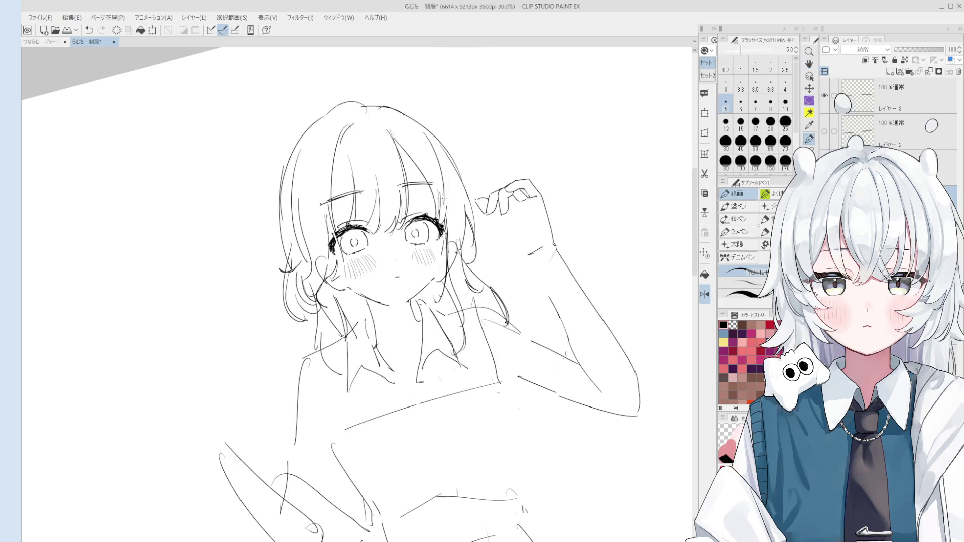
pyautogui.press('space')
pyautogui.moveTo(422, 129)
pyautogui.mouseDown()
pyautogui.moveTo(420, 155)
pyautogui.moveTo(452, 257)
pyautogui.mouseUp()
pyautogui.scroll(1, 452, 257)
pyautogui.scroll(1, 422, 226)
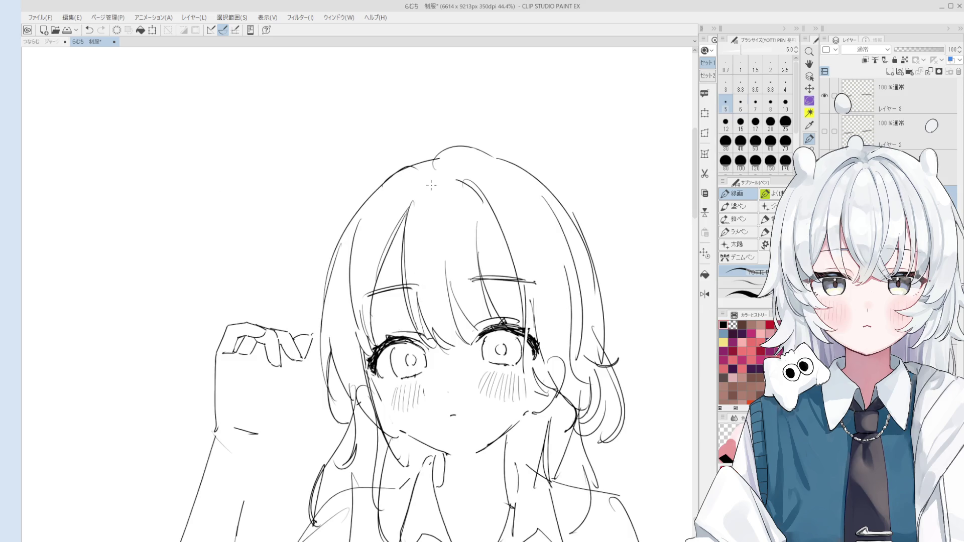
# Step: Draw short vertical fingertip strokes on the raised hand, rotating the view and retrying until clean
pyautogui.press('e')
pyautogui.scroll(1, 452, 195)
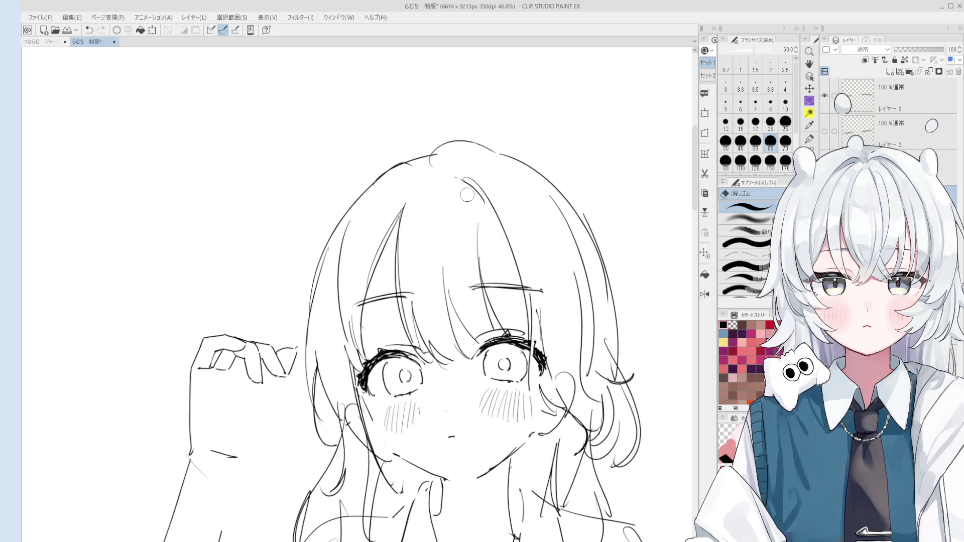
pyautogui.scroll(-1, 479, 194)
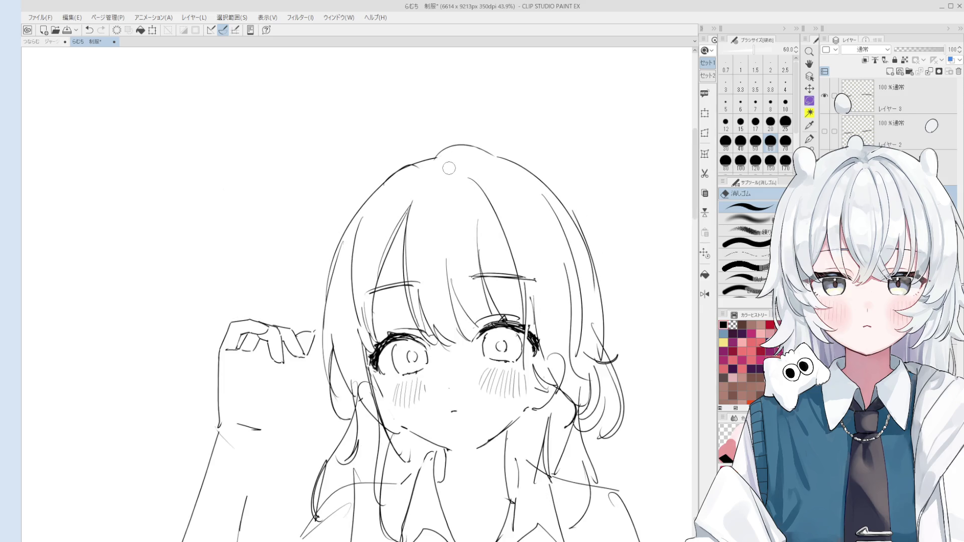
pyautogui.scroll(-2, 419, 174)
pyautogui.press('p')
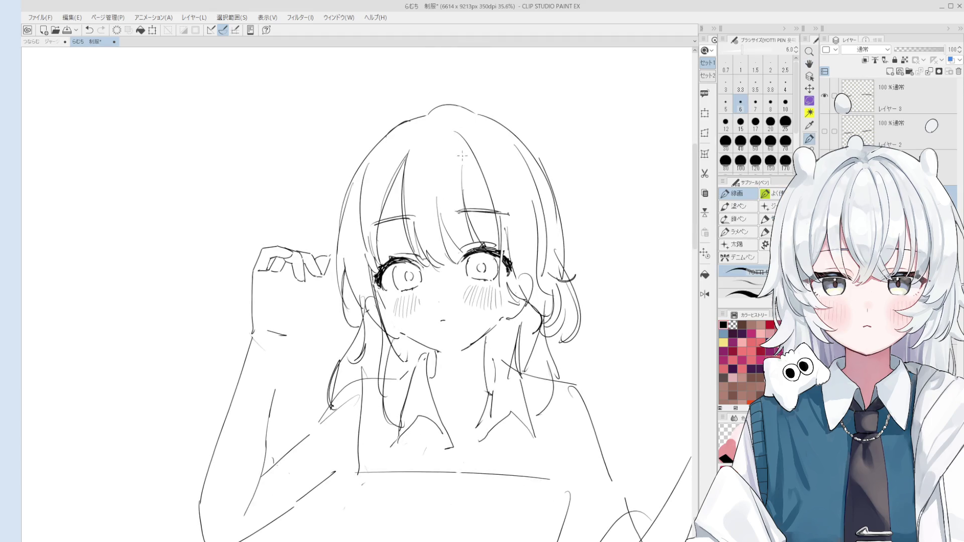
pyautogui.scroll(-1, 461, 161)
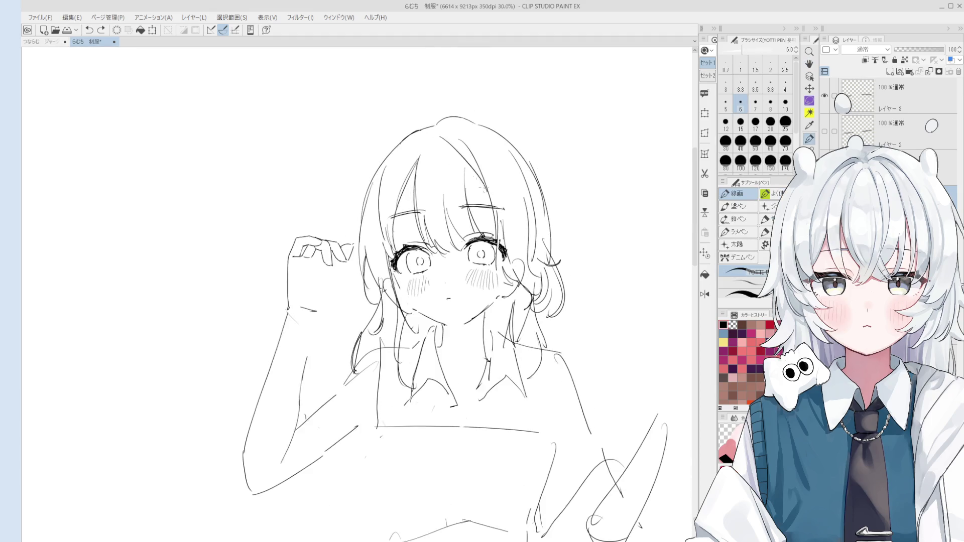
pyautogui.scroll(-1, 463, 177)
pyautogui.press('e')
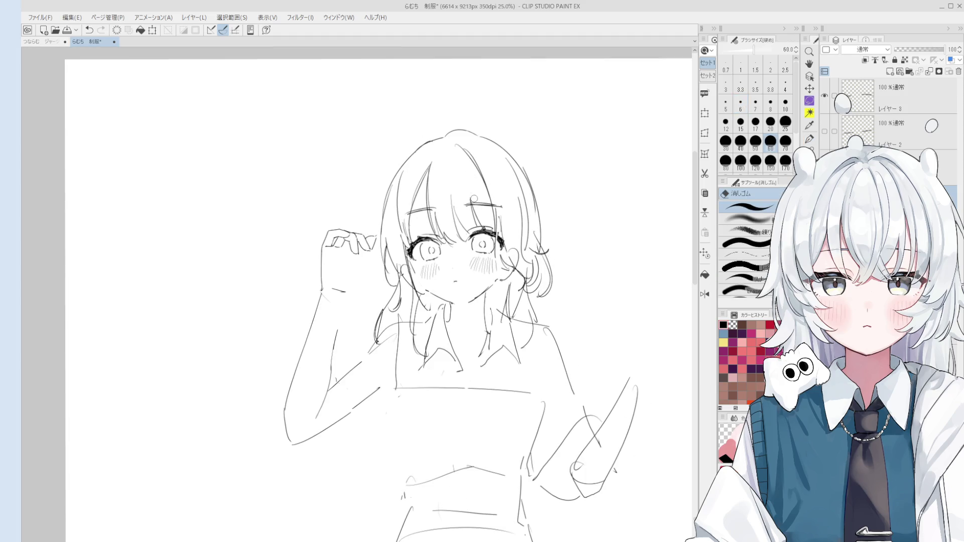
pyautogui.scroll(1, 473, 197)
pyautogui.scroll(1, 473, 197)
pyautogui.moveTo(383, 230); pyautogui.dragTo(385, 245)
pyautogui.press('p')
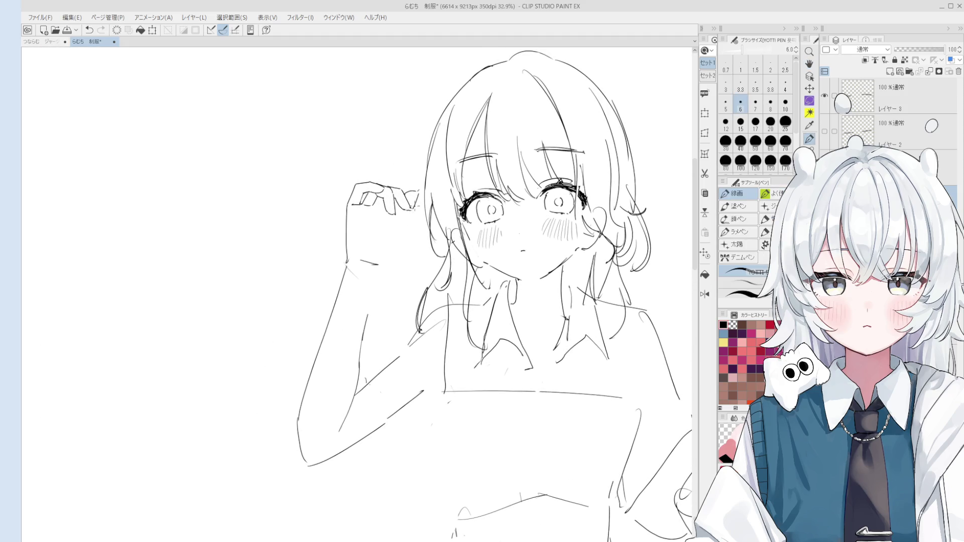
pyautogui.scroll(2, 417, 197)
pyautogui.moveTo(418, 188); pyautogui.dragTo(412, 213)
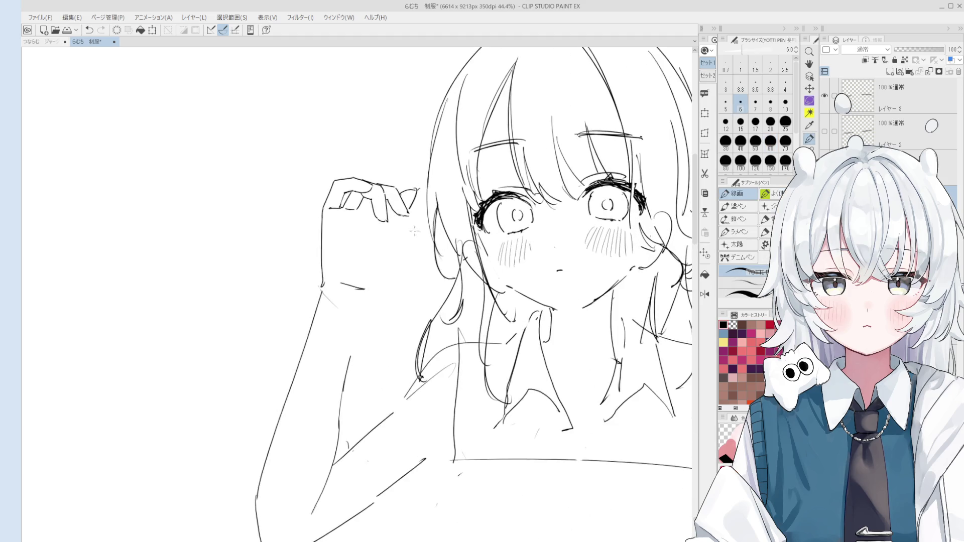
pyautogui.press('-')
pyautogui.press('-')
pyautogui.scroll(1, 403, 216)
pyautogui.moveTo(404, 194); pyautogui.dragTo(403, 249)
pyautogui.hotkey('ctrl', 'z')
pyautogui.hotkey('ctrl', 'z')
pyautogui.hotkey('ctrl', 'z')
pyautogui.hotkey('ctrl', 'z')
pyautogui.hotkey('ctrl', 'z')
pyautogui.moveTo(406, 202); pyautogui.dragTo(407, 229)
pyautogui.hotkey('ctrl', 'z')
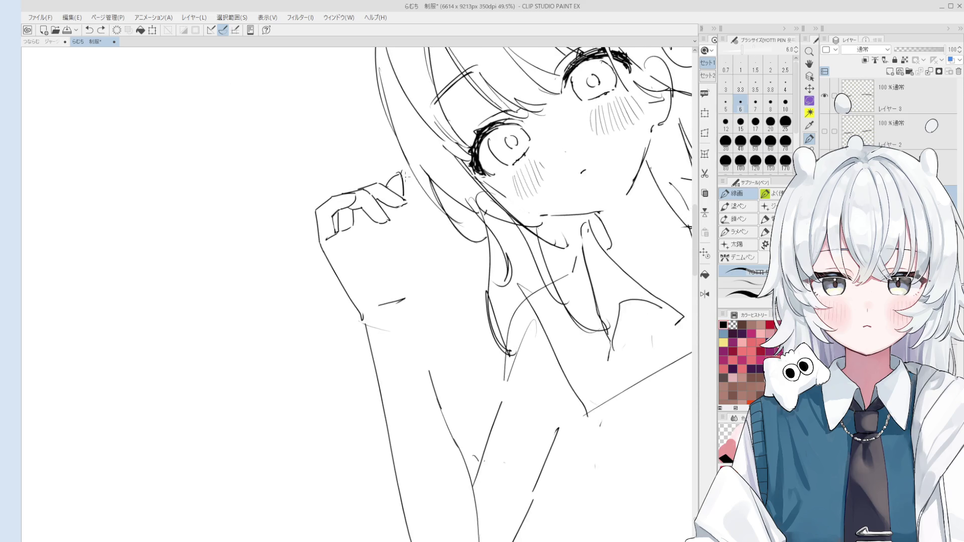
# Step: Erase the small stray hook at the top of the fingertip stroke with a resized eraser
pyautogui.press('e')
pyautogui.scroll(1, 402, 173)
pyautogui.scroll(1, 411, 184)
pyautogui.press('[')
pyautogui.press('[')
pyautogui.press('[')
pyautogui.press(']')
pyautogui.moveTo(420, 181); pyautogui.dragTo(419, 176)
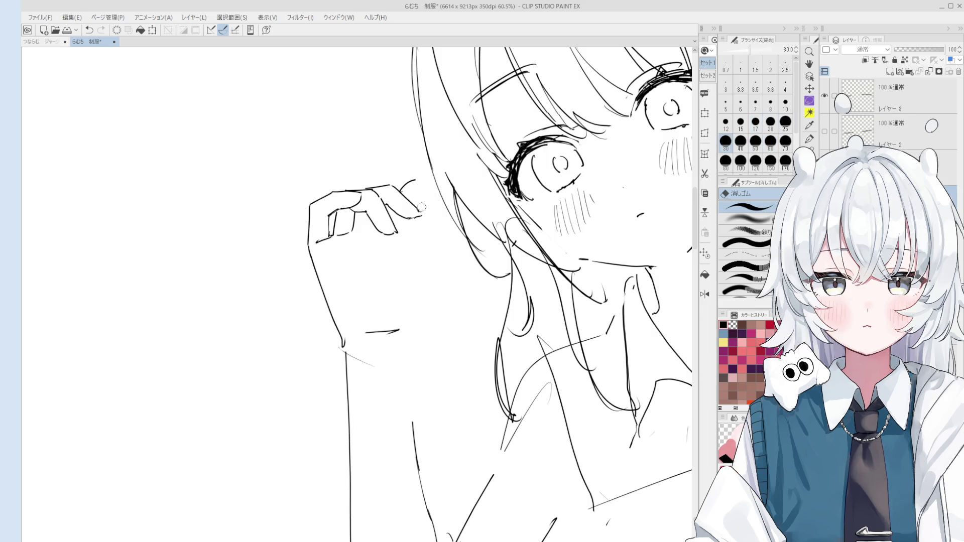
pyautogui.press('p')
pyautogui.scroll(1, 419, 211)
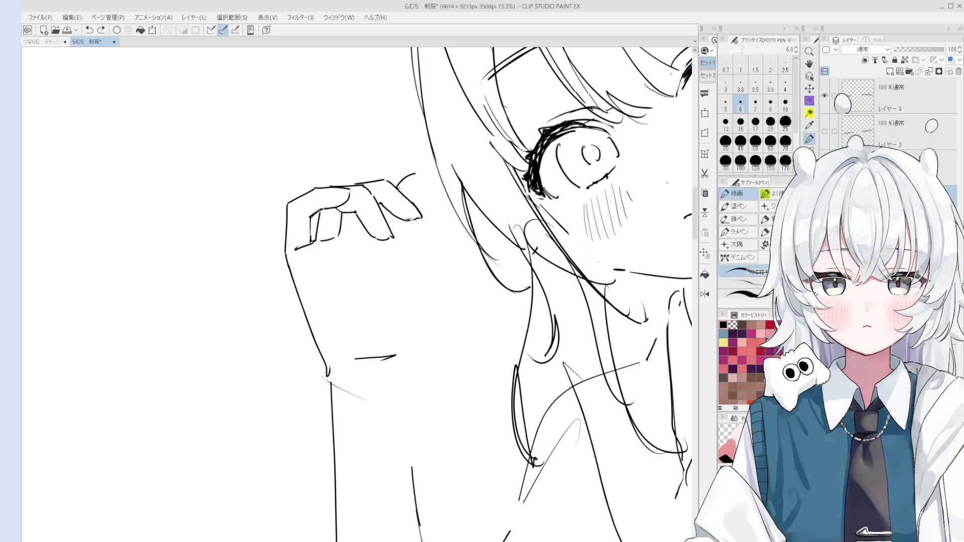
pyautogui.press('e')
pyautogui.press('p')
pyautogui.scroll(1, 420, 217)
pyautogui.scroll(1, 414, 217)
pyautogui.scroll(1, 408, 216)
# Step: Draw a curved line inside the raised hand's index fingertip
pyautogui.press('e')
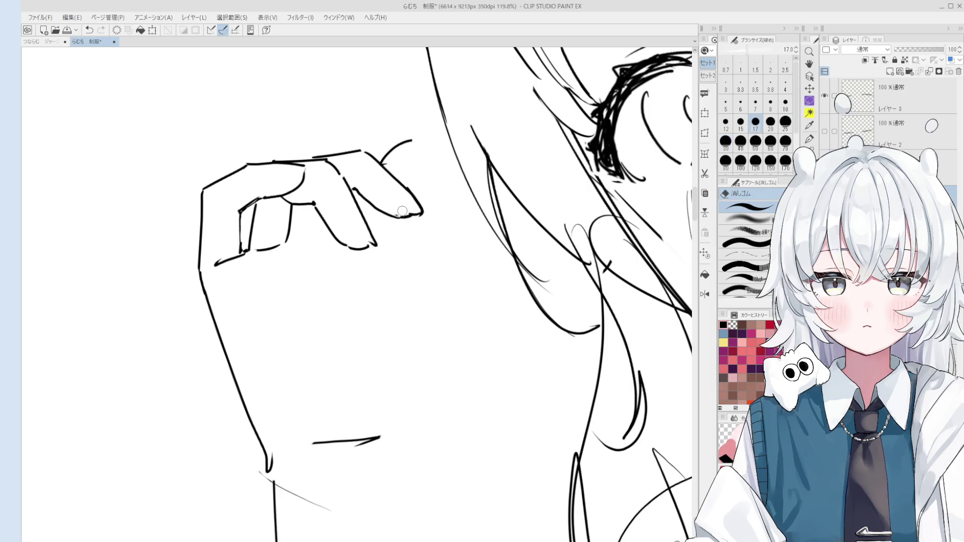
pyautogui.moveTo(414, 206); pyautogui.dragTo(428, 224)
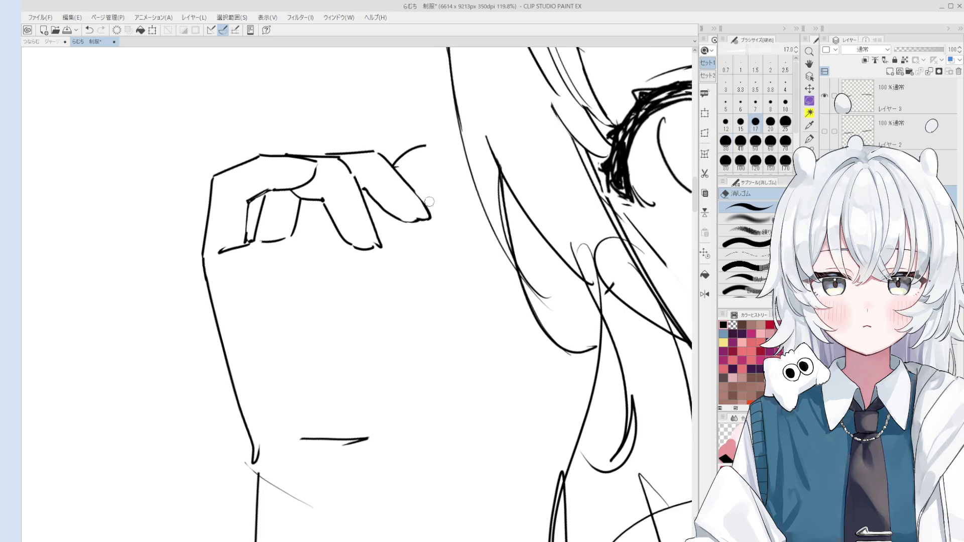
pyautogui.scroll(1, 418, 210)
pyautogui.scroll(1, 419, 207)
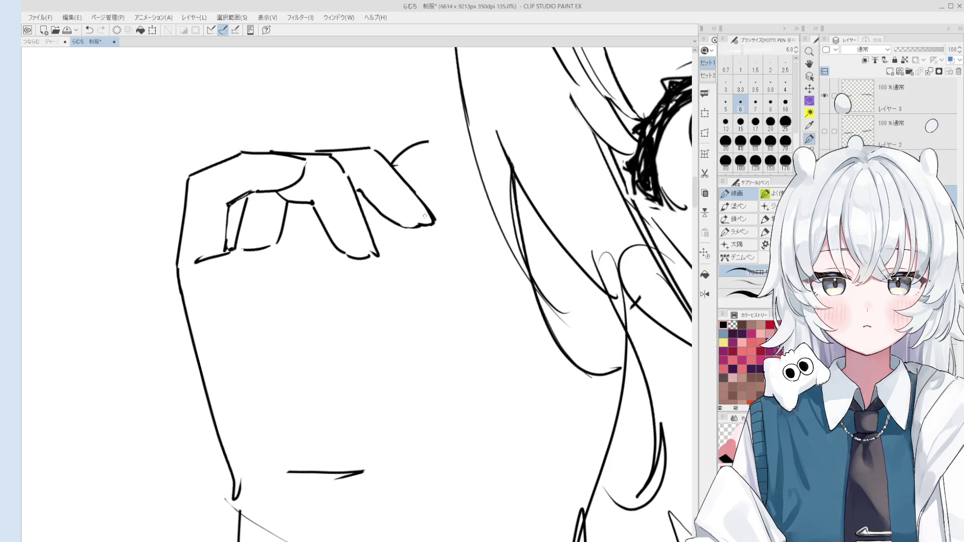
pyautogui.press('p')
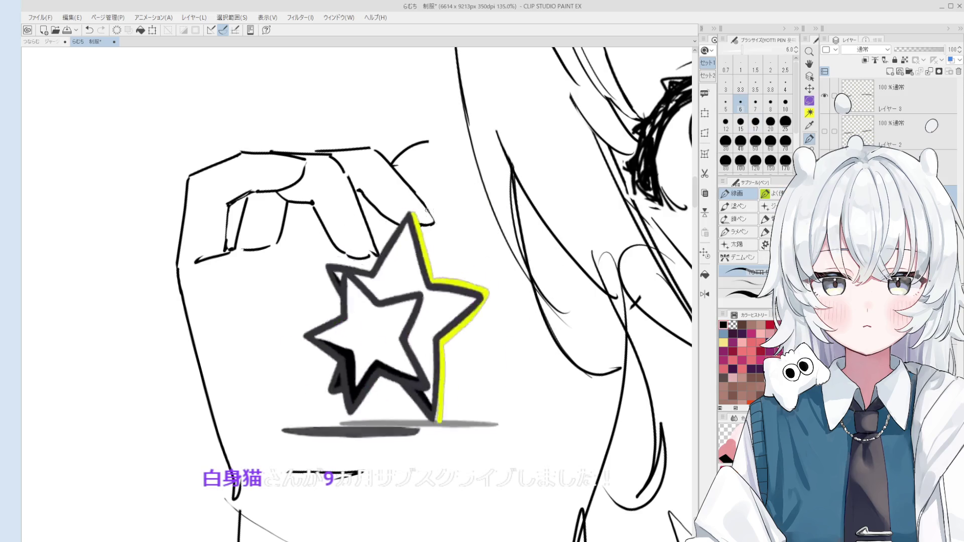
pyautogui.scroll(-1, 418, 209)
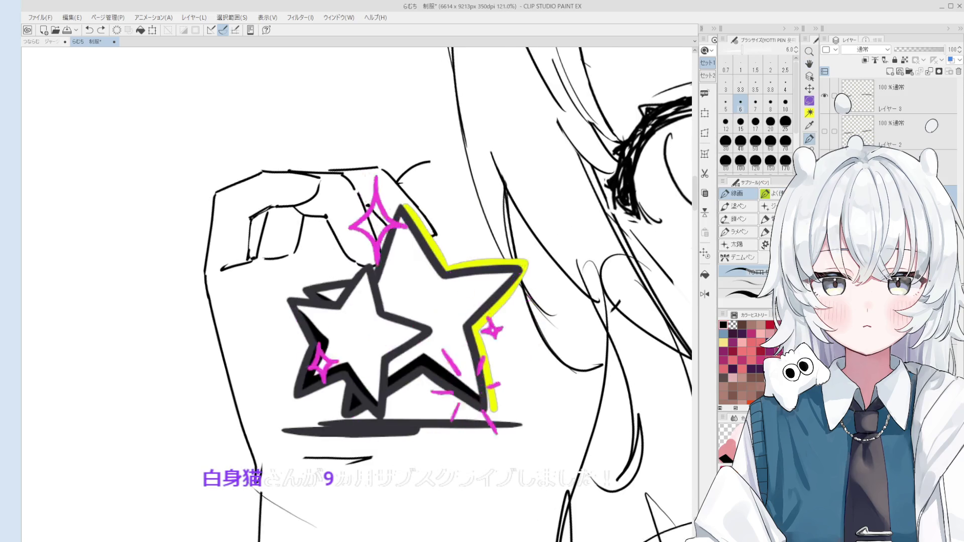
pyautogui.scroll(1, 366, 257)
pyautogui.scroll(1, 366, 258)
pyautogui.scroll(1, 367, 257)
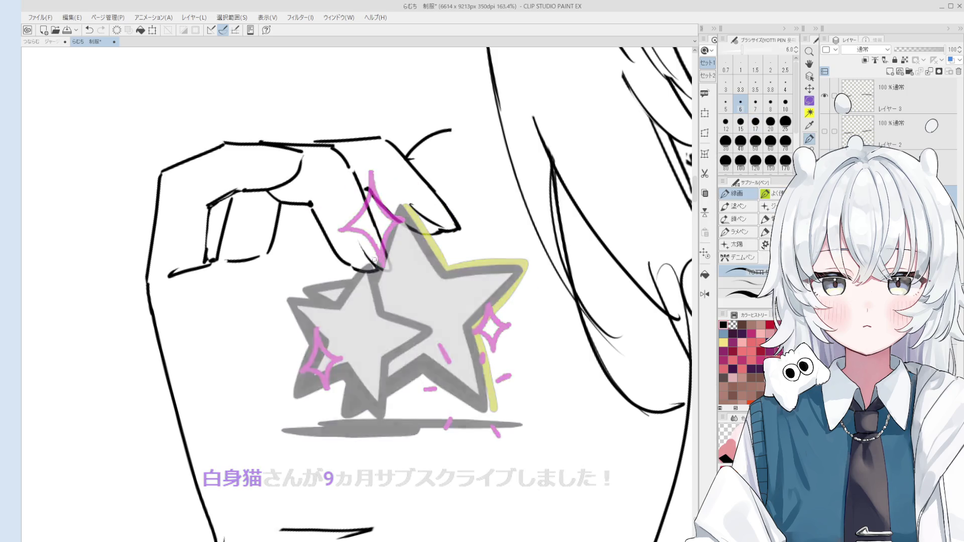
pyautogui.scroll(1, 370, 259)
pyautogui.moveTo(357, 241); pyautogui.dragTo(378, 268)
pyautogui.hotkey('ctrl', 'z')
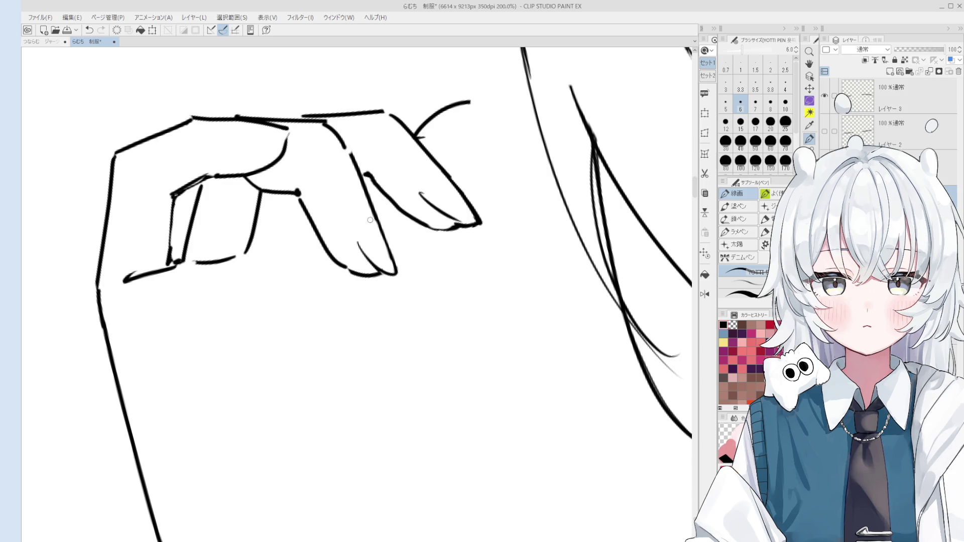
# Step: Replace the short stroke near the thumb with a longer, cleaner thumb line
pyautogui.press('e')
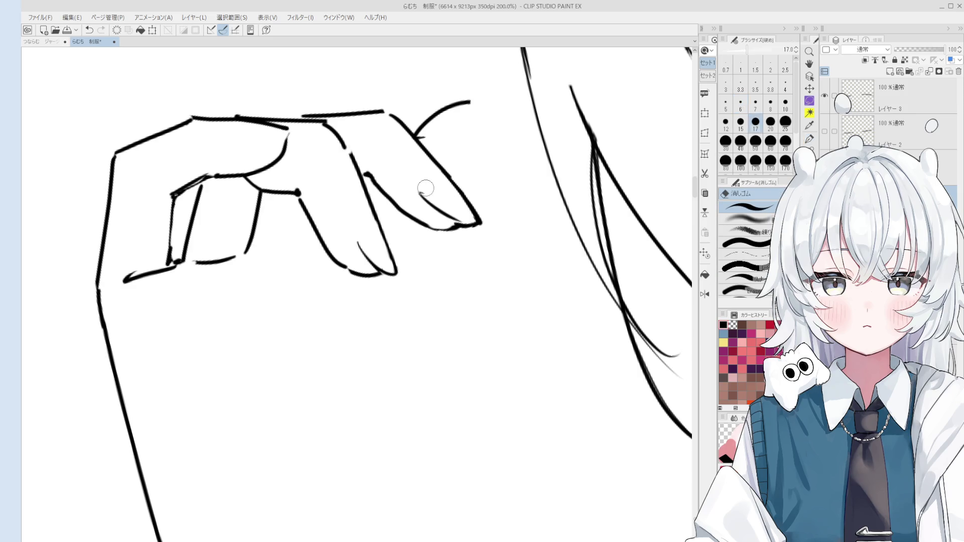
pyautogui.press('space')
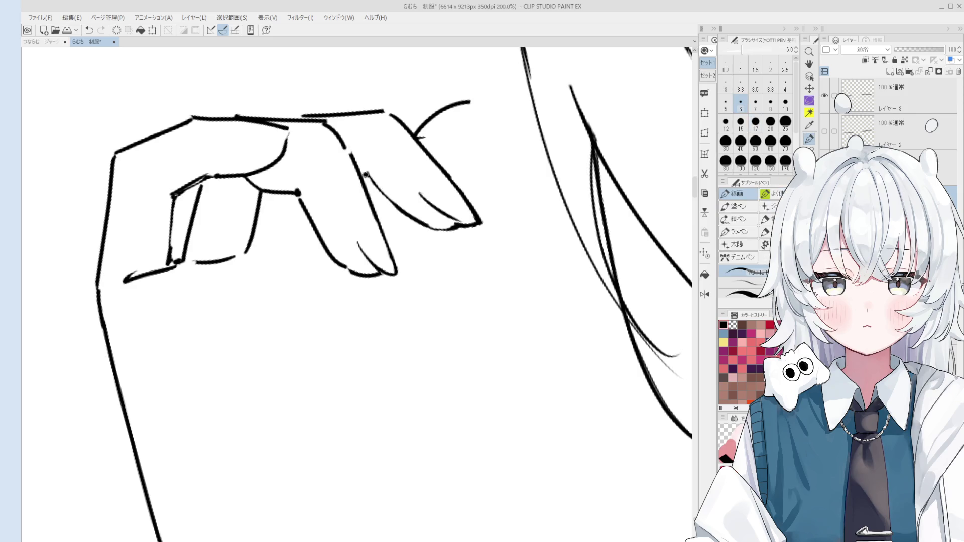
pyautogui.scroll(-1, 370, 193)
pyautogui.moveTo(369, 194); pyautogui.dragTo(399, 225)
pyautogui.press('p')
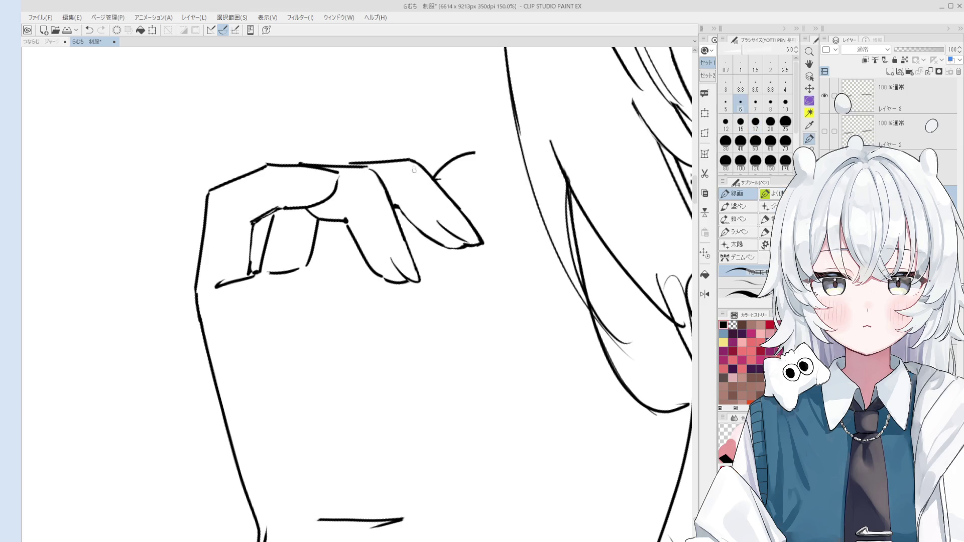
pyautogui.press('space')
pyautogui.scroll(-2, 412, 194)
pyautogui.moveTo(412, 195); pyautogui.dragTo(374, 168)
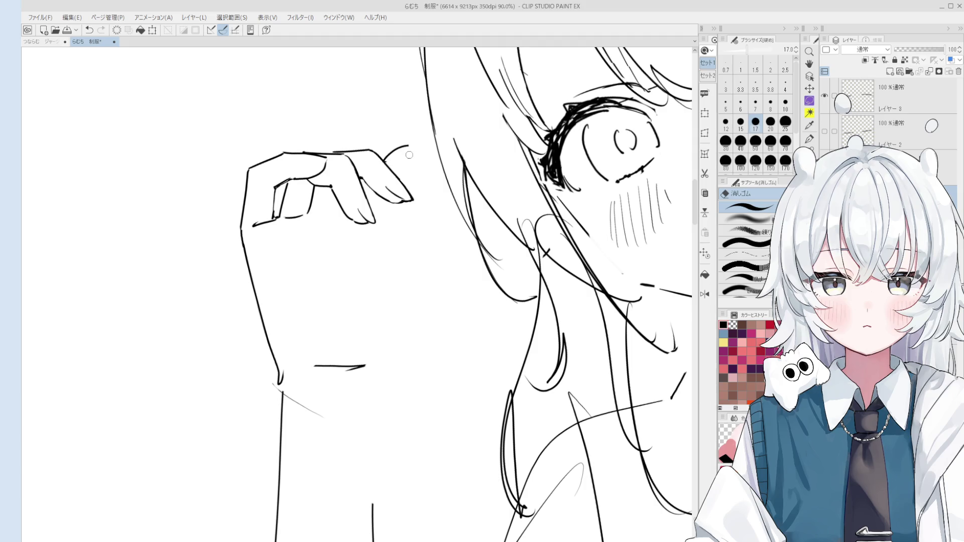
pyautogui.hotkey('ctrl', 'z')
pyautogui.moveTo(384, 160)
pyautogui.mouseDown()
pyautogui.moveTo(411, 149)
pyautogui.moveTo(411, 175)
pyautogui.mouseUp()
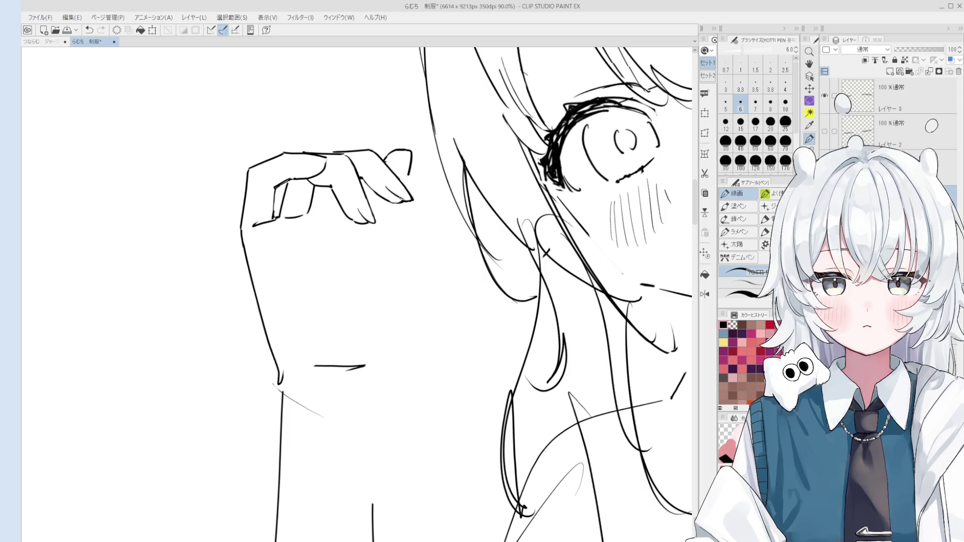
# Step: Redo the thumb stroke and complete the fingertip outline with a small curve
pyautogui.hotkey('ctrl', 'z')
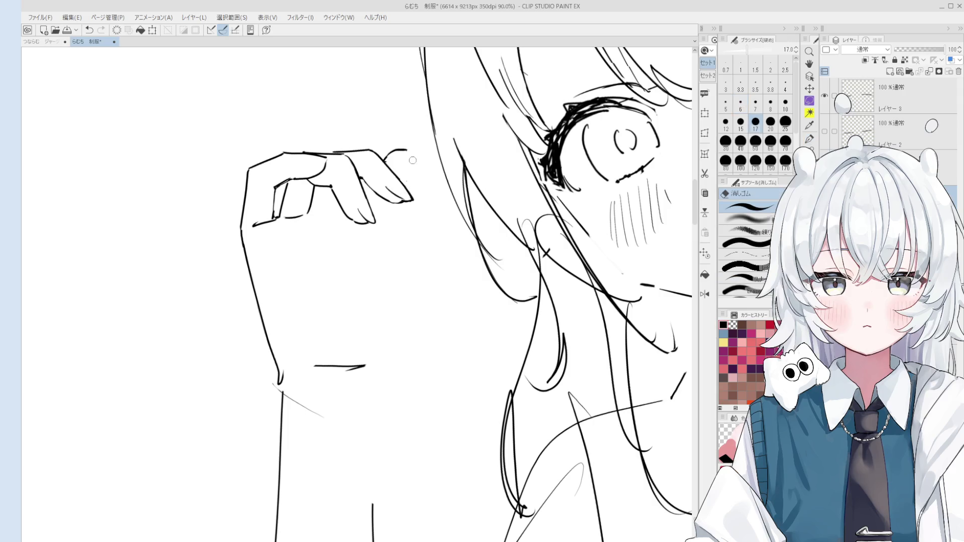
pyautogui.hotkey('ctrl', 'z')
pyautogui.moveTo(407, 150); pyautogui.dragTo(406, 178)
pyautogui.hotkey('ctrl', 'z')
pyautogui.hotkey('ctrl', 'z')
pyautogui.scroll(-1, 576, 105)
pyautogui.scroll(-1, 577, 105)
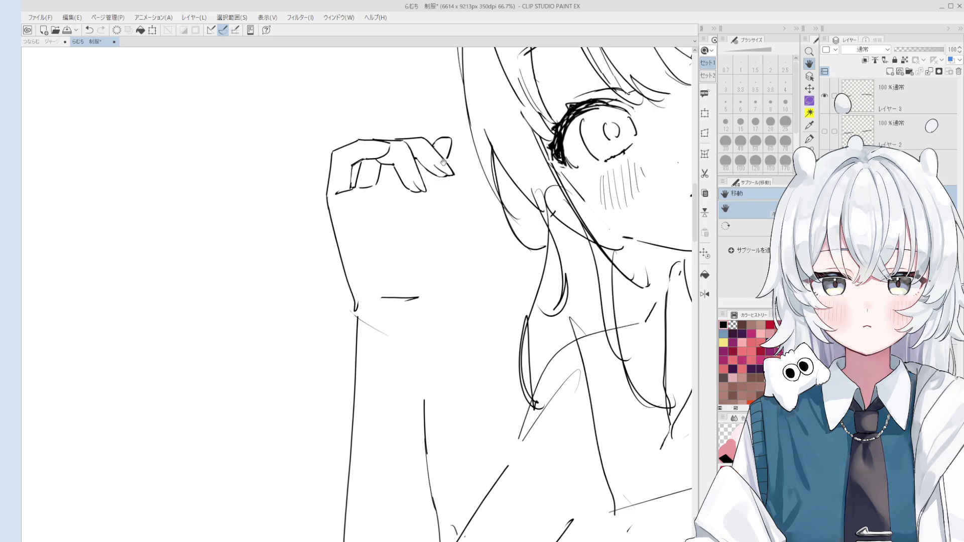
pyautogui.press('e')
pyautogui.moveTo(445, 157); pyautogui.dragTo(452, 141)
# Step: Try a short vertical line at the raised hand's fingertip, switching between pen and eraser
pyautogui.press('p')
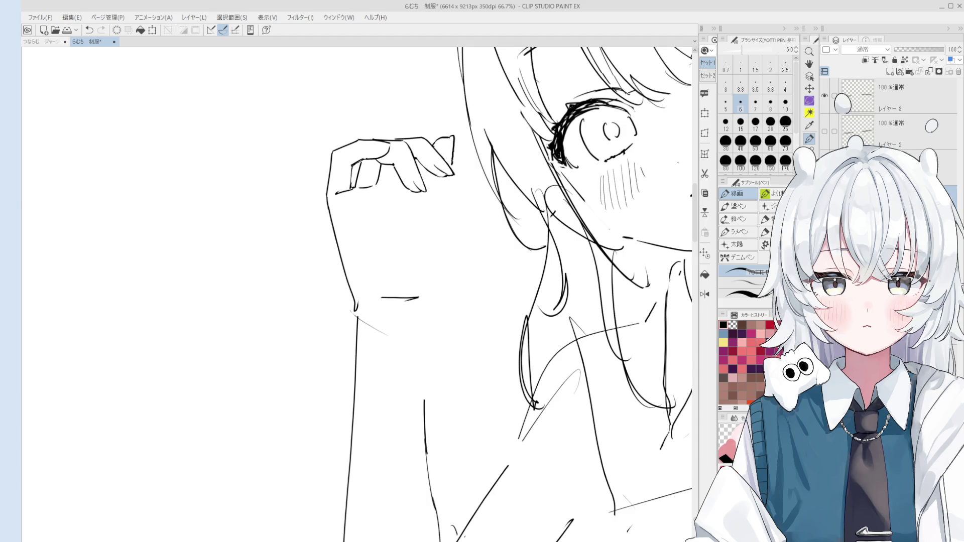
pyautogui.press('e')
pyautogui.press('p')
pyautogui.press('e')
pyautogui.press('p')
pyautogui.scroll(-1, 446, 157)
pyautogui.press('e')
pyautogui.scroll(-1, 465, 155)
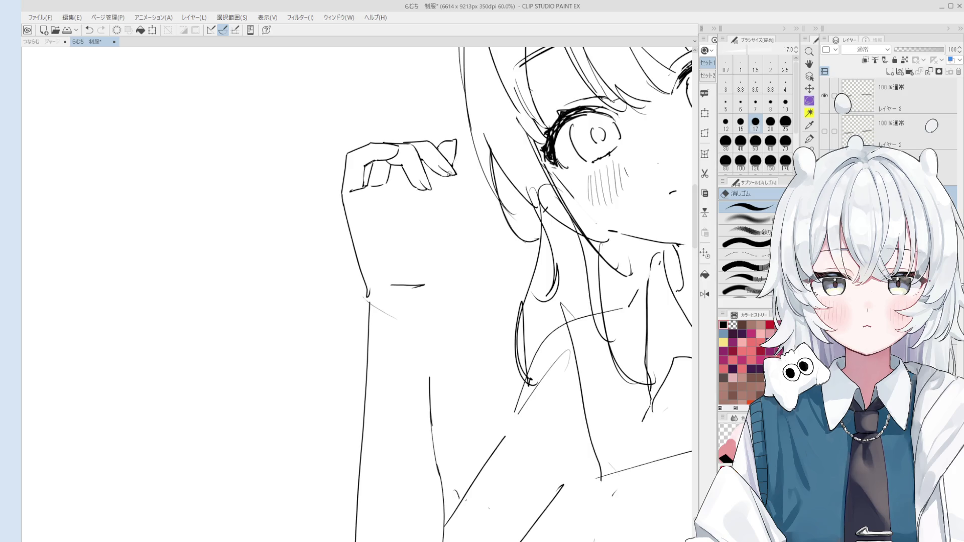
pyautogui.press('p')
pyautogui.press('e')
pyautogui.press('p')
pyautogui.moveTo(456, 140); pyautogui.dragTo(456, 158)
pyautogui.hotkey('ctrl', 'z')
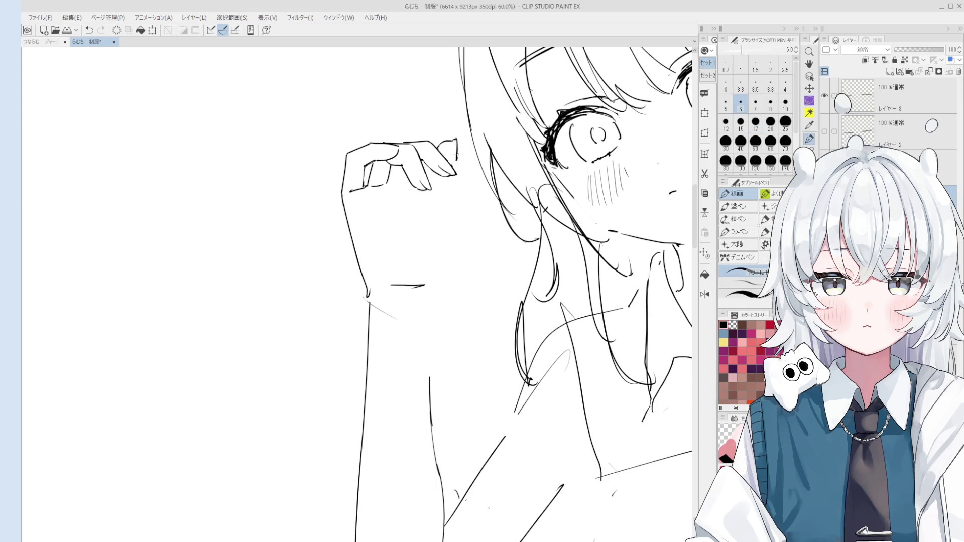
# Step: Erase the vertical stroke left beside the fingertip
pyautogui.press('e')
pyautogui.press('p')
pyautogui.scroll(1, 457, 174)
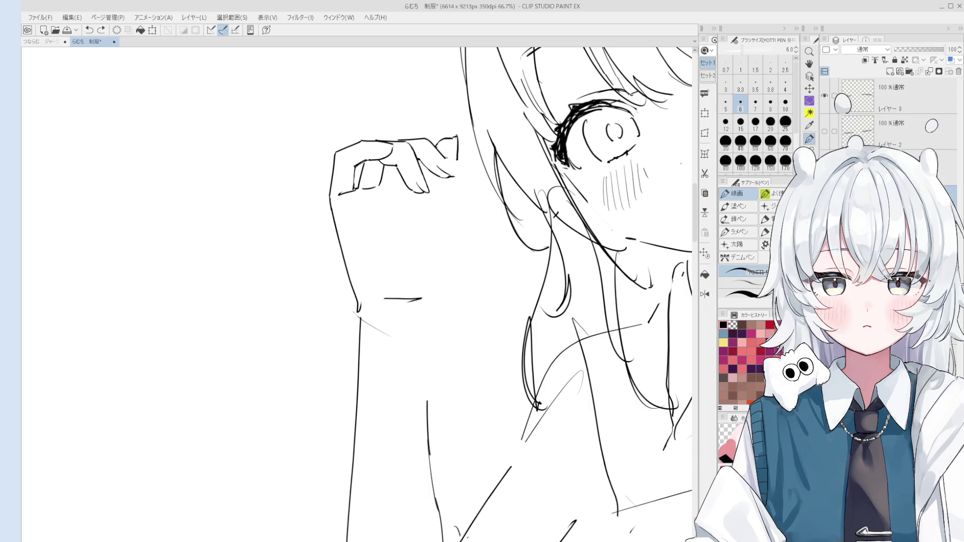
pyautogui.press('e')
pyautogui.scroll(1, 471, 166)
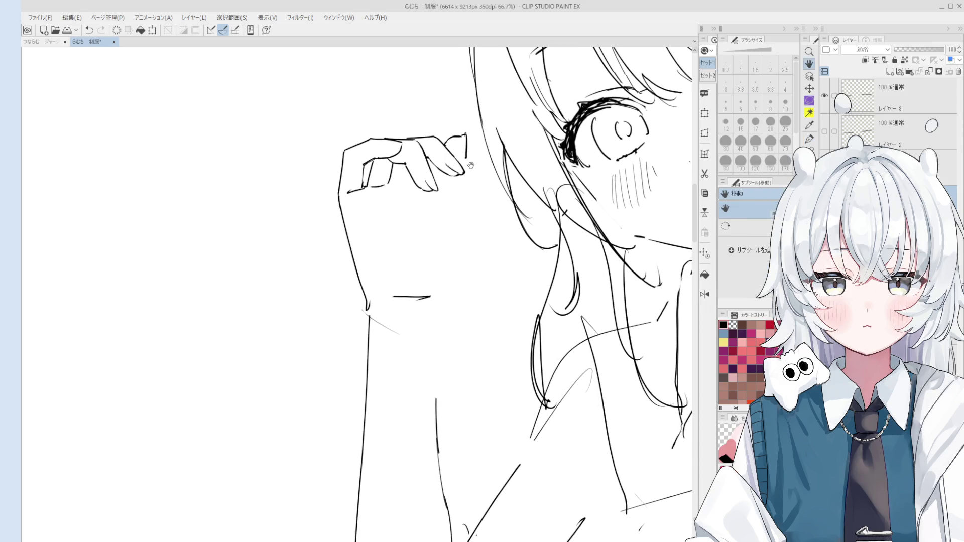
pyautogui.scroll(1, 473, 128)
pyautogui.moveTo(464, 137); pyautogui.dragTo(466, 172)
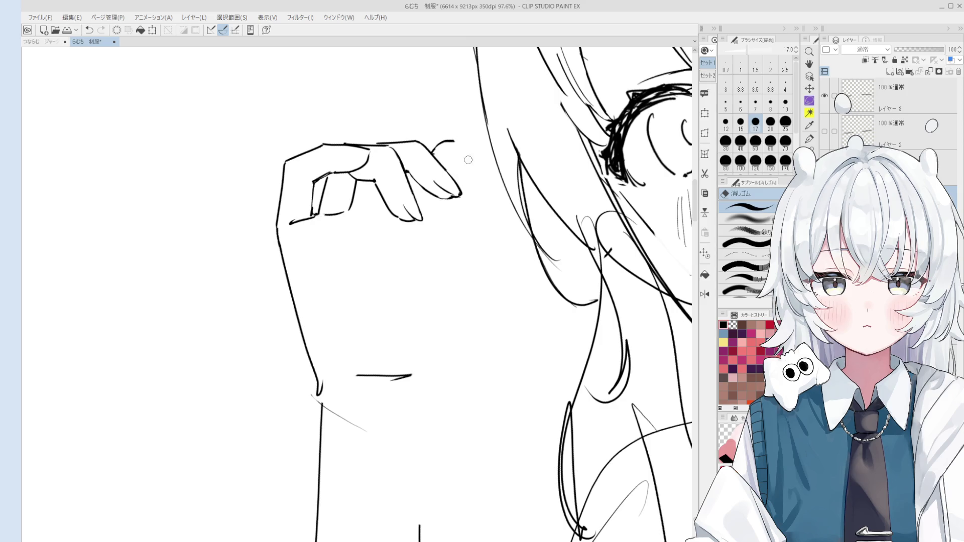
# Step: Extend the fingertip line down the raised hand's outer edge, retrying it straighter
pyautogui.press('p')
pyautogui.hotkey('ctrl', 'z')
pyautogui.moveTo(459, 138); pyautogui.dragTo(462, 244)
pyautogui.hotkey('ctrl', 'z')
pyautogui.hotkey('ctrl', 'z')
pyautogui.hotkey('ctrl', 'z')
pyautogui.hotkey('ctrl', 'z')
pyautogui.moveTo(461, 178)
pyautogui.mouseDown()
pyautogui.moveTo(465, 233)
pyautogui.moveTo(448, 272)
pyautogui.mouseUp()
# Step: Erase the lower part of the new fingertip stroke
pyautogui.press('e')
pyautogui.press('p')
pyautogui.hotkey('ctrl', 'z')
pyautogui.scroll(-1, 464, 240)
pyautogui.hotkey('ctrl', 'z')
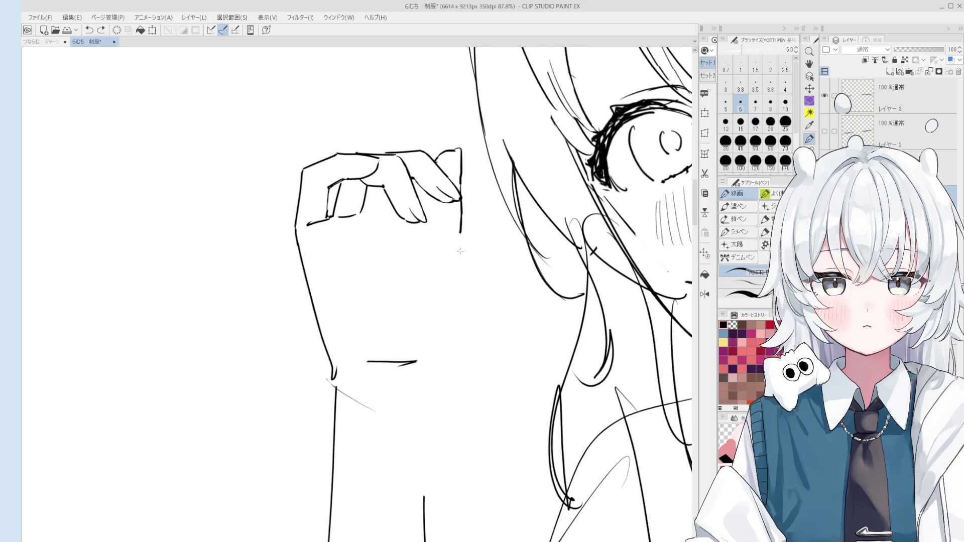
pyautogui.press('e')
pyautogui.moveTo(461, 238)
pyautogui.mouseDown()
pyautogui.moveTo(459, 213)
pyautogui.moveTo(465, 229)
pyautogui.mouseUp()
pyautogui.press('p')
pyautogui.press('e')
pyautogui.scroll(3, 461, 210)
# Step: Flip the canvas and test short outline extensions on the hand, undoing them
pyautogui.press('h')
pyautogui.scroll(2, 403, 265)
pyautogui.press('p')
pyautogui.scroll(-2, 402, 269)
pyautogui.moveTo(324, 301)
pyautogui.mouseDown()
pyautogui.moveTo(432, 243)
pyautogui.moveTo(432, 324)
pyautogui.mouseUp()
pyautogui.hotkey('ctrl', 'z')
pyautogui.scroll(-2, 427, 236)
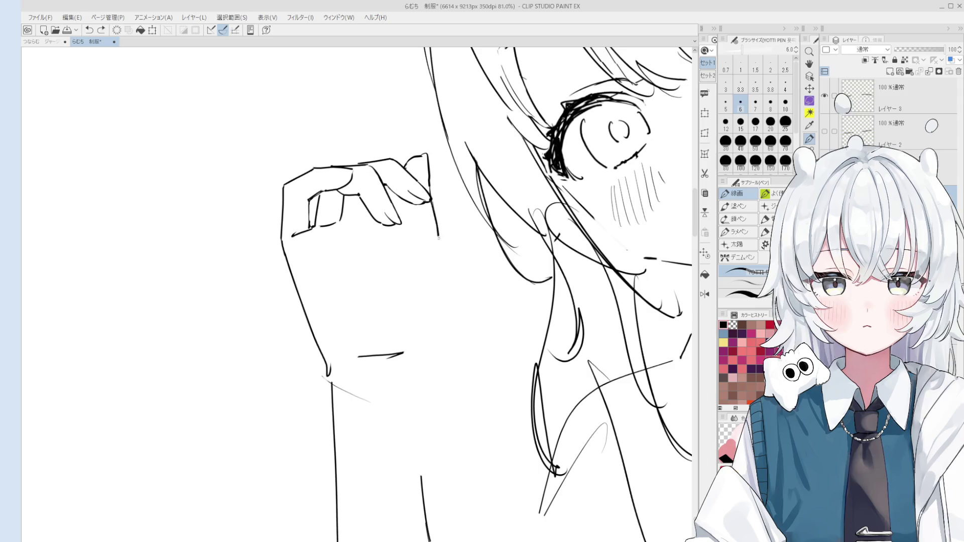
pyautogui.scroll(1, 434, 241)
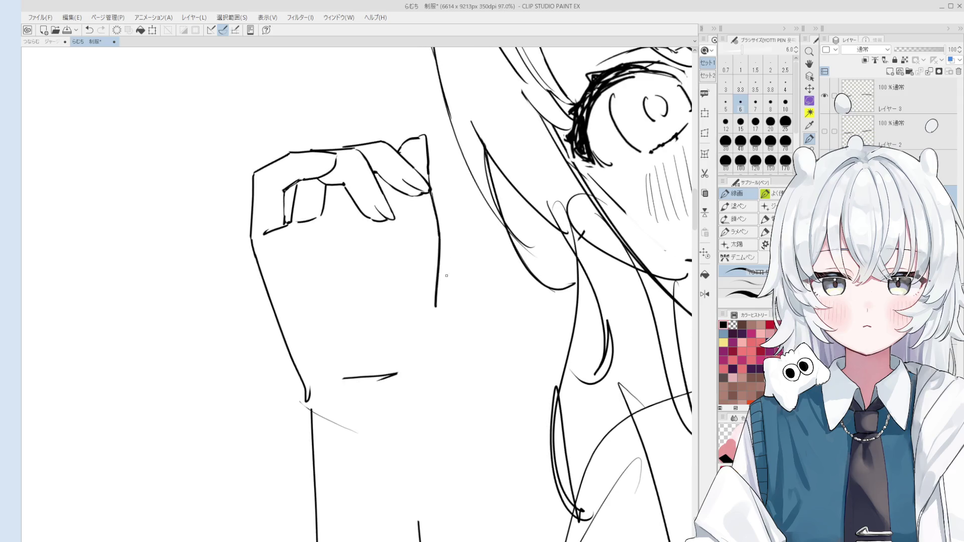
pyautogui.moveTo(439, 235); pyautogui.dragTo(439, 246)
pyautogui.hotkey('ctrl', 'z')
pyautogui.scroll(-1, 438, 245)
# Step: Redraw the hand's right edge as a straighter vertical line
pyautogui.press('e')
pyautogui.press('p')
pyautogui.moveTo(474, 237); pyautogui.dragTo(478, 303)
pyautogui.hotkey('ctrl', 'z')
pyautogui.press('e')
pyautogui.moveTo(475, 219)
pyautogui.mouseDown()
pyautogui.moveTo(476, 241)
pyautogui.moveTo(462, 239)
pyautogui.mouseUp()
pyautogui.press('p')
pyautogui.hotkey('ctrl', 'z')
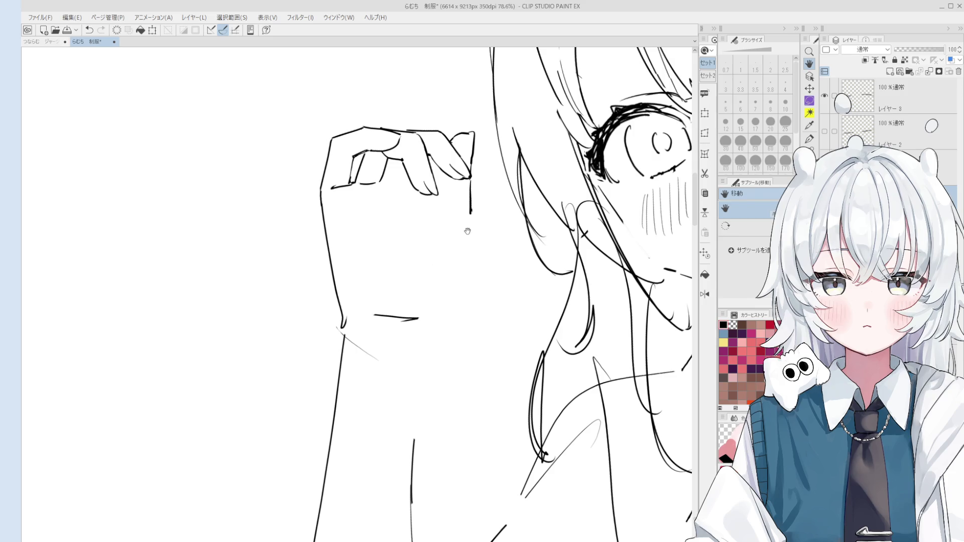
# Step: Attempt a longer arm line down the hand's side, rotating the canvas and erasing the failed stroke
pyautogui.press('e')
pyautogui.press('p')
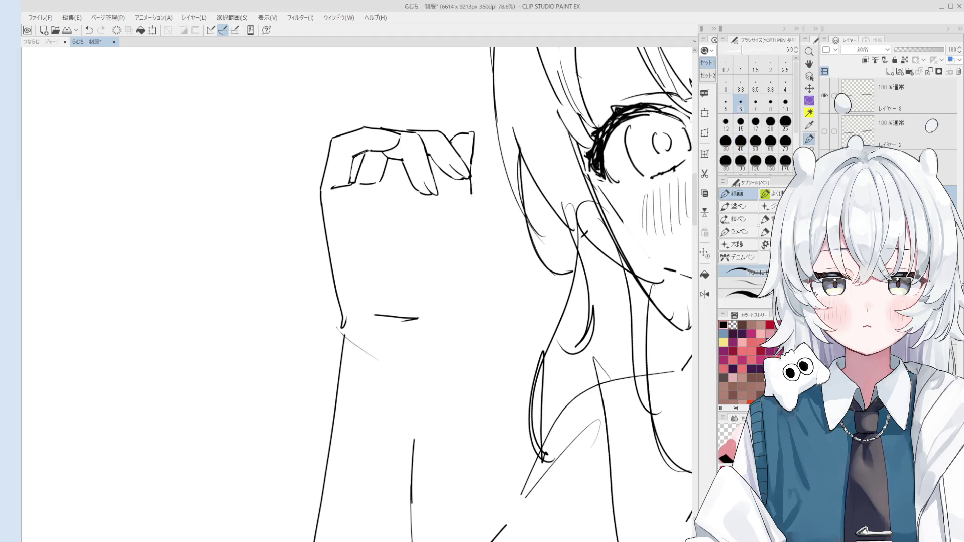
pyautogui.hotkey('ctrl', 'z')
pyautogui.moveTo(471, 205)
pyautogui.mouseDown()
pyautogui.moveTo(462, 248)
pyautogui.moveTo(470, 198)
pyautogui.moveTo(467, 248)
pyautogui.mouseUp()
pyautogui.press('e')
pyautogui.press('p')
pyautogui.hotkey('ctrl', 'z')
pyautogui.press('-')
pyautogui.press('e')
pyautogui.moveTo(463, 231)
pyautogui.mouseDown()
pyautogui.moveTo(450, 183)
pyautogui.moveTo(457, 219)
pyautogui.mouseUp()
pyautogui.press('p')
pyautogui.hotkey('ctrl', 'z')
# Step: Draw the arm line below the hand and the forearm line sloping down-left, then set the canvas upright
pyautogui.moveTo(451, 176)
pyautogui.mouseDown()
pyautogui.moveTo(460, 235)
pyautogui.moveTo(446, 283)
pyautogui.mouseUp()
pyautogui.hotkey('ctrl', 'z')
pyautogui.moveTo(457, 240); pyautogui.dragTo(435, 293)
pyautogui.hotkey('ctrl', 'z')
pyautogui.moveTo(457, 238)
pyautogui.mouseDown()
pyautogui.moveTo(423, 310)
pyautogui.moveTo(377, 309)
pyautogui.mouseUp()
pyautogui.press('e')
pyautogui.press('^')
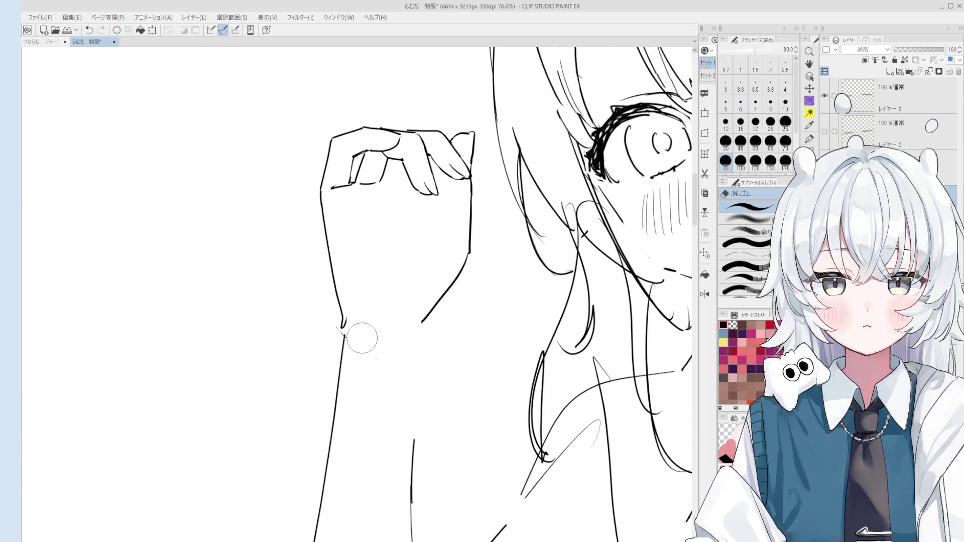
pyautogui.scroll(-2, 362, 332)
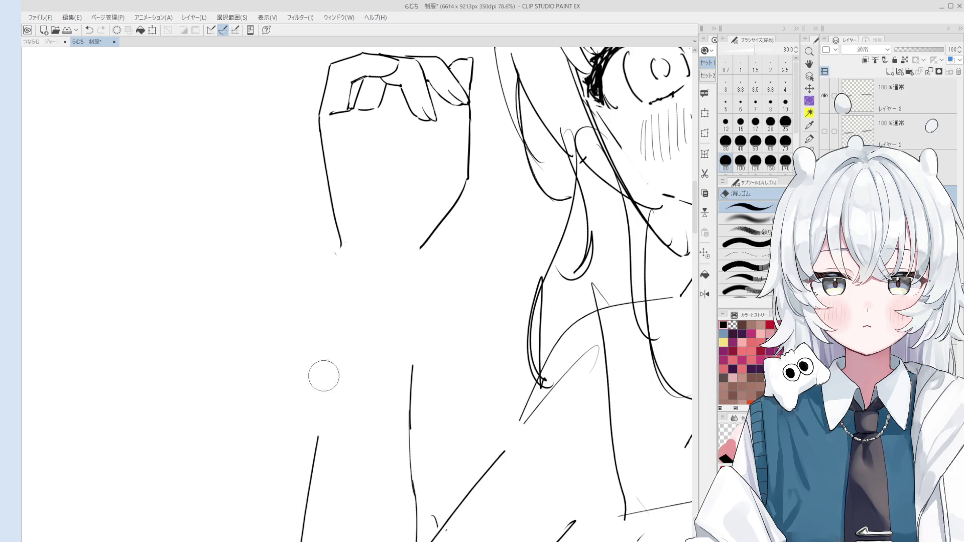
pyautogui.scroll(-2, 339, 301)
pyautogui.scroll(-2, 353, 331)
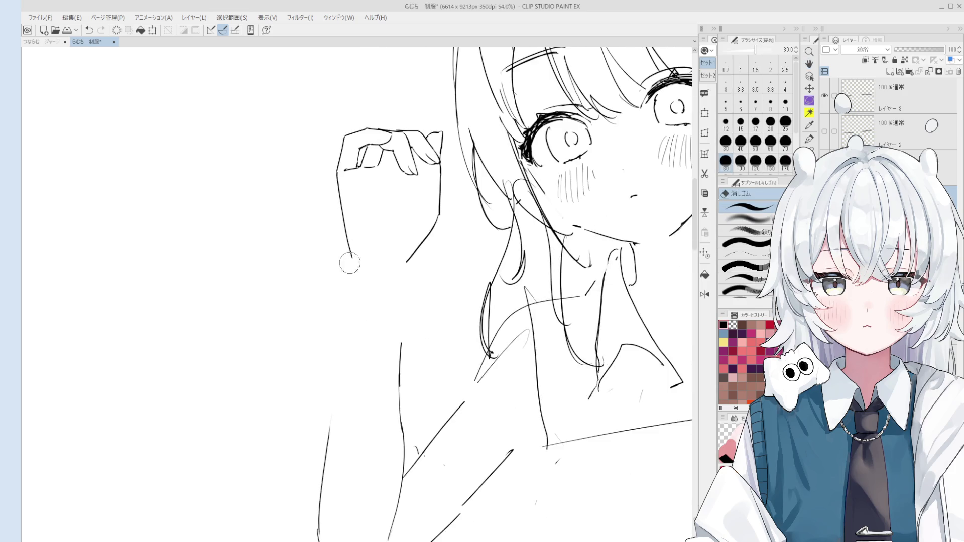
# Step: Try short diagonal knuckle strokes on the raised hand, undoing the ones that look wrong
pyautogui.press('p')
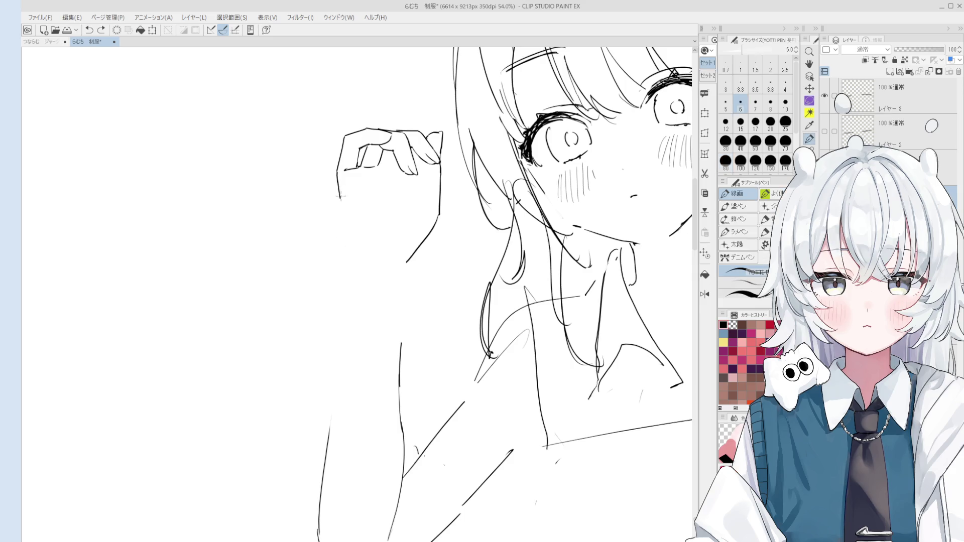
pyautogui.scroll(-2, 393, 278)
pyautogui.scroll(2, 397, 259)
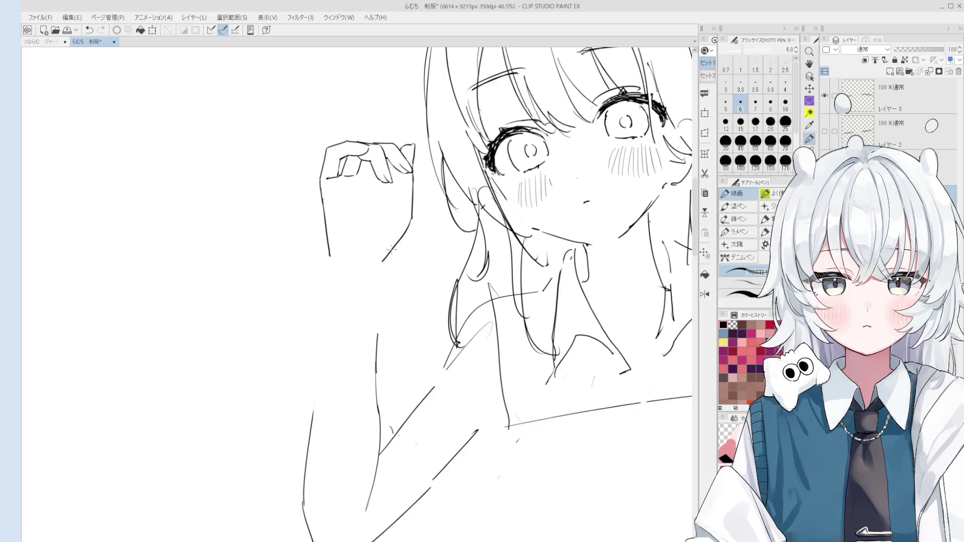
pyautogui.moveTo(385, 209)
pyautogui.mouseDown()
pyautogui.moveTo(407, 178)
pyautogui.moveTo(397, 178)
pyautogui.mouseUp()
pyautogui.press('e')
pyautogui.press('p')
pyautogui.scroll(1, 388, 214)
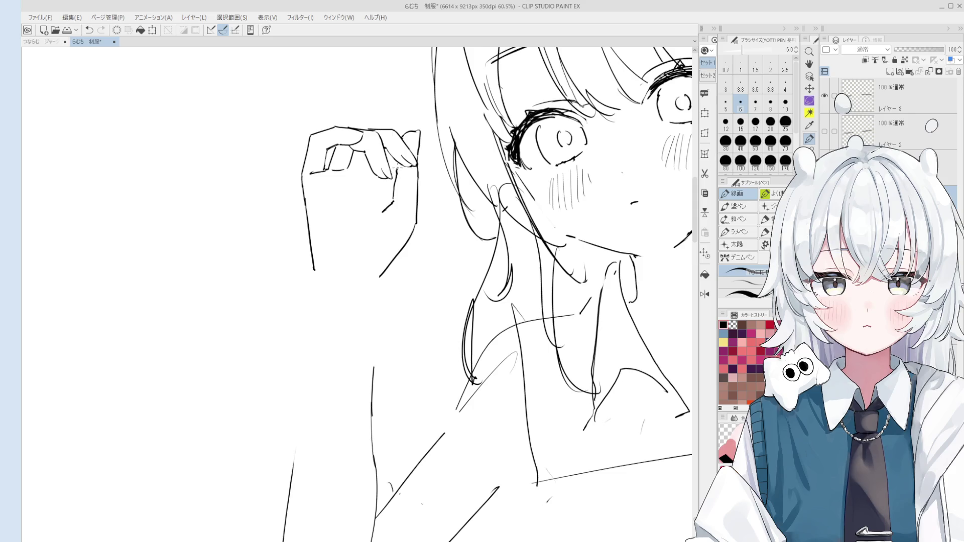
pyautogui.press('e')
pyautogui.press('p')
pyautogui.hotkey('ctrl', 'z')
pyautogui.moveTo(392, 186); pyautogui.dragTo(398, 167)
pyautogui.hotkey('ctrl', 'z')
pyautogui.scroll(1, 393, 273)
pyautogui.scroll(1, 391, 274)
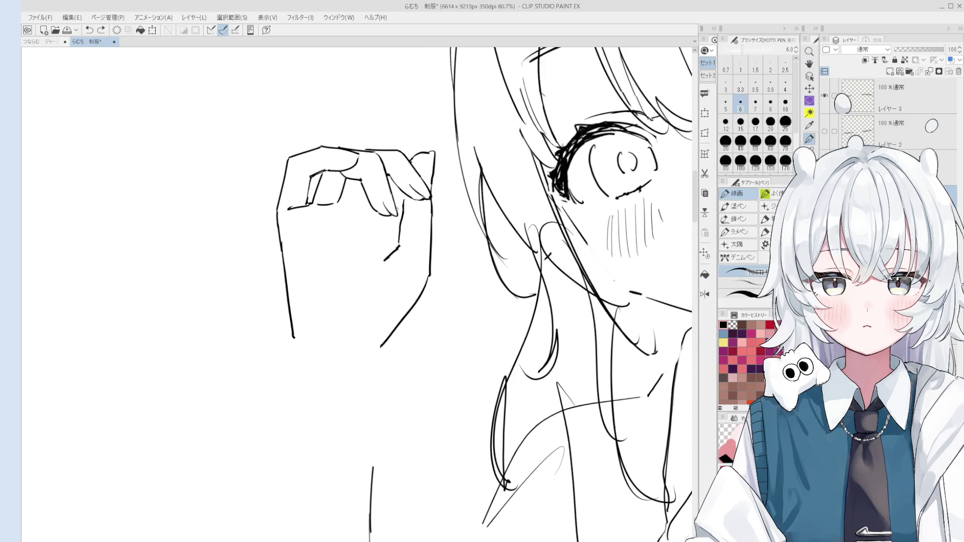
# Step: Add a short vertical line and a horizontal crease inside the hand, then centre the hand and face
pyautogui.moveTo(392, 228); pyautogui.dragTo(392, 253)
pyautogui.hotkey('ctrl', 'z')
pyautogui.hotkey('ctrl', 'z')
pyautogui.moveTo(341, 204); pyautogui.dragTo(365, 198)
pyautogui.hotkey('ctrl', 'z')
pyautogui.moveTo(459, 197); pyautogui.dragTo(369, 229)
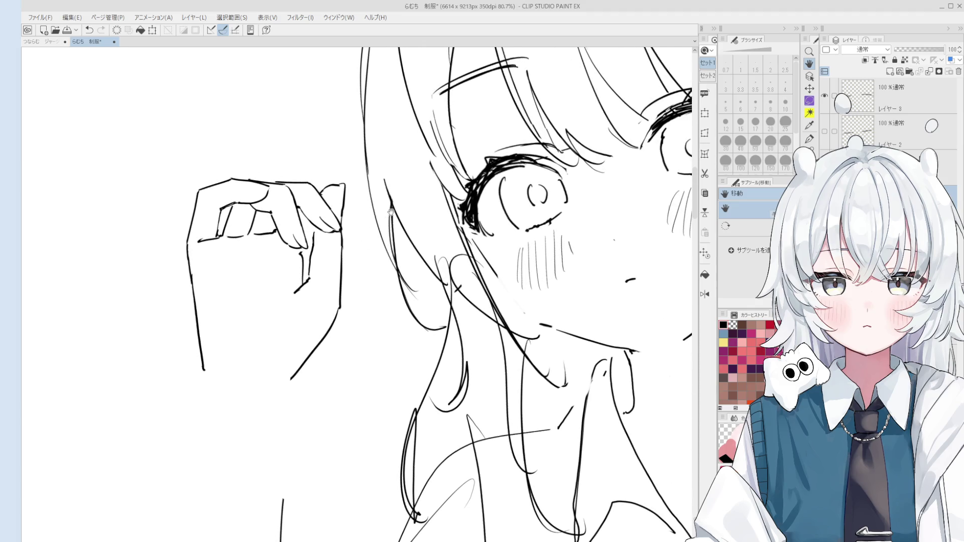
pyautogui.scroll(1, 422, 213)
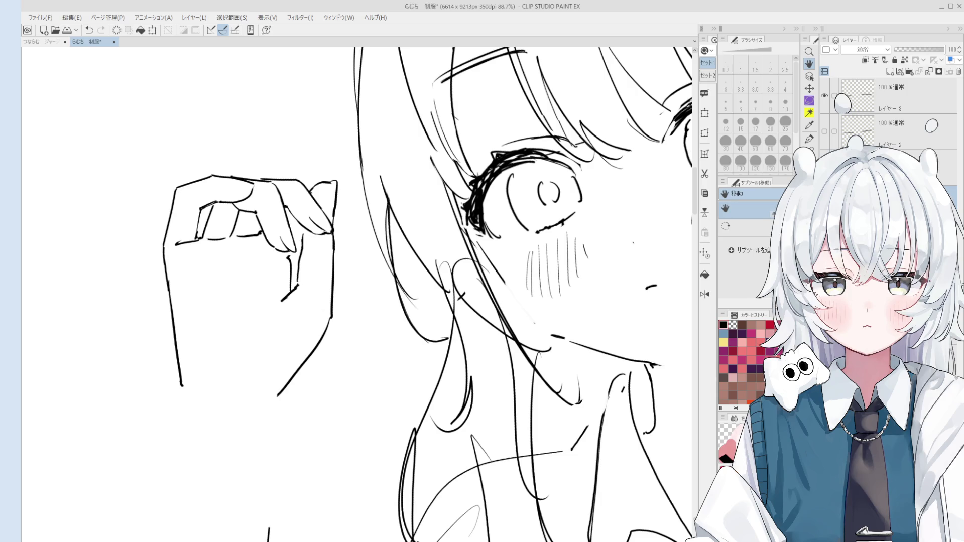
pyautogui.scroll(4, 452, 275)
pyautogui.press('e')
# Step: Erase the faint sketch strokes near the ear with a smaller eraser
pyautogui.press('[')
pyautogui.press('[')
pyautogui.press('[')
pyautogui.moveTo(453, 256); pyautogui.dragTo(473, 326)
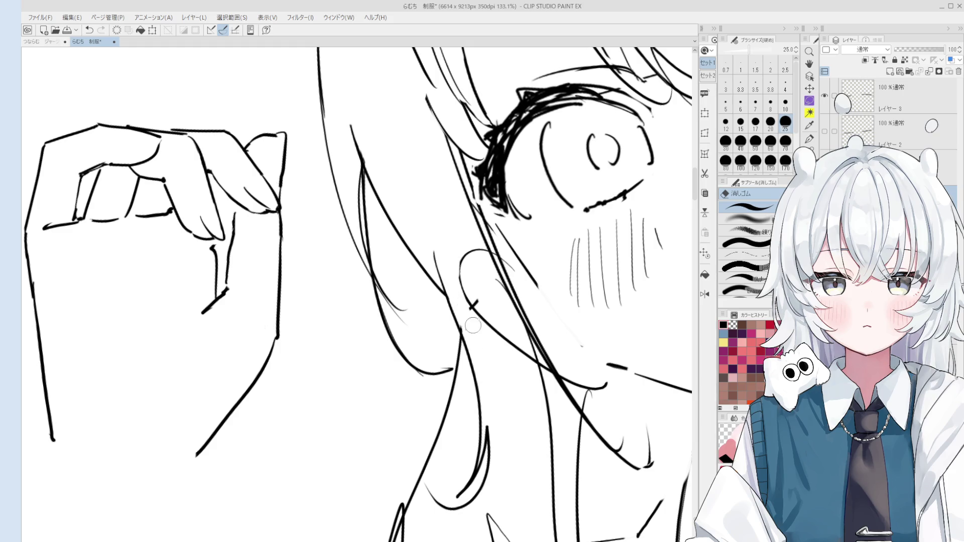
pyautogui.press('space')
pyautogui.scroll(-5, 473, 259)
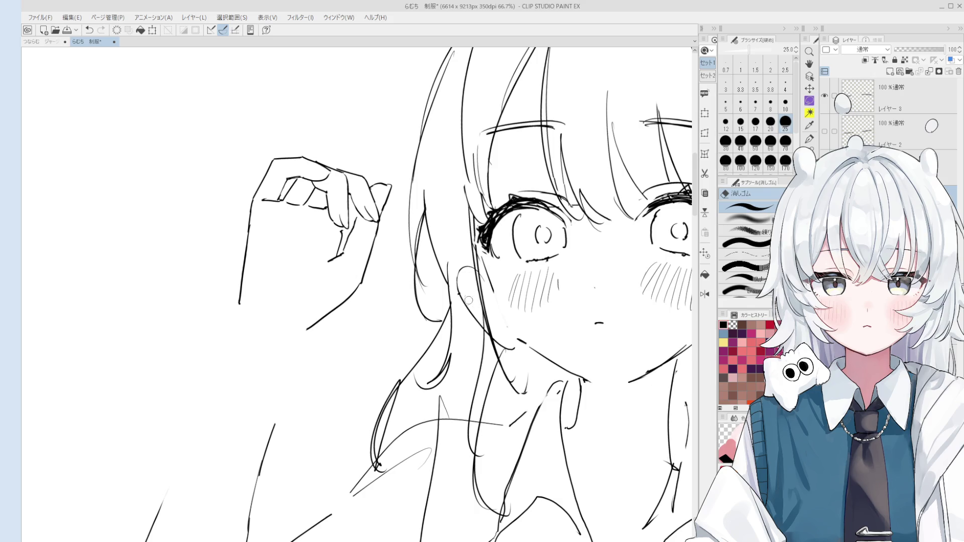
pyautogui.press('space')
pyautogui.scroll(-2, 468, 299)
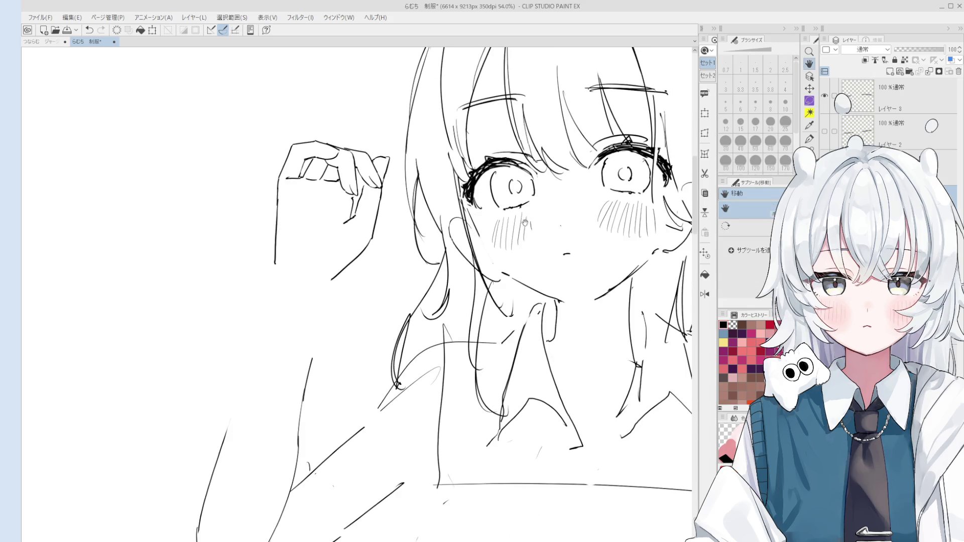
pyautogui.scroll(2, 510, 256)
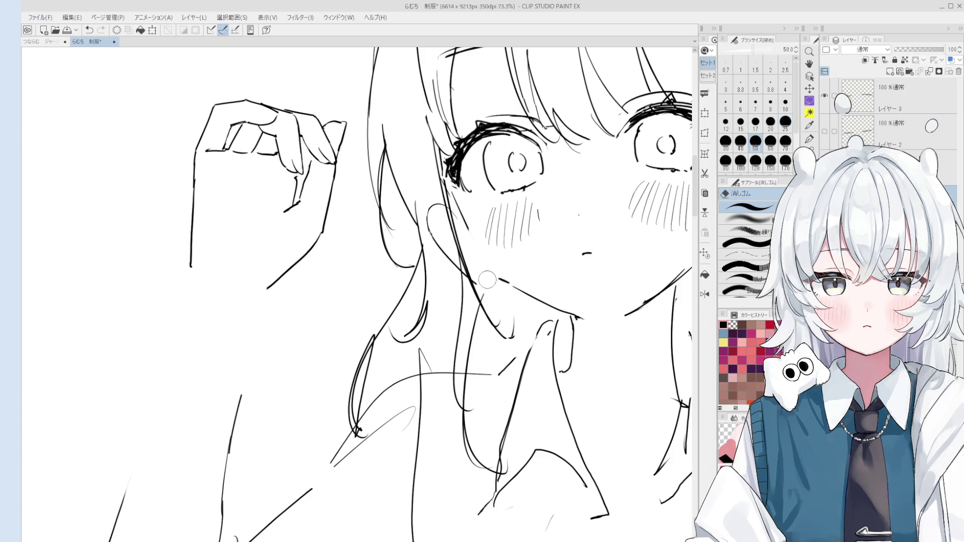
pyautogui.press('p')
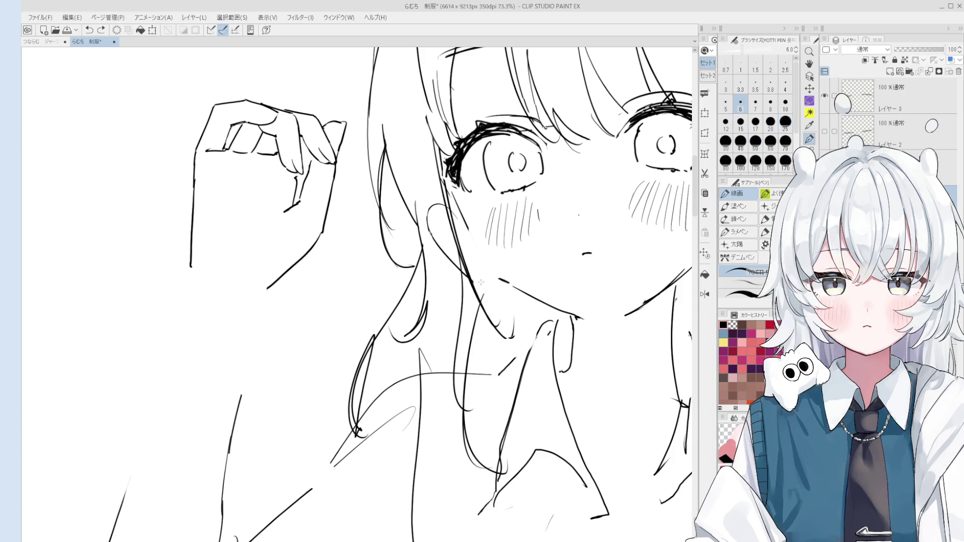
pyautogui.scroll(-2, 482, 282)
pyautogui.scroll(1, 491, 277)
pyautogui.press('e')
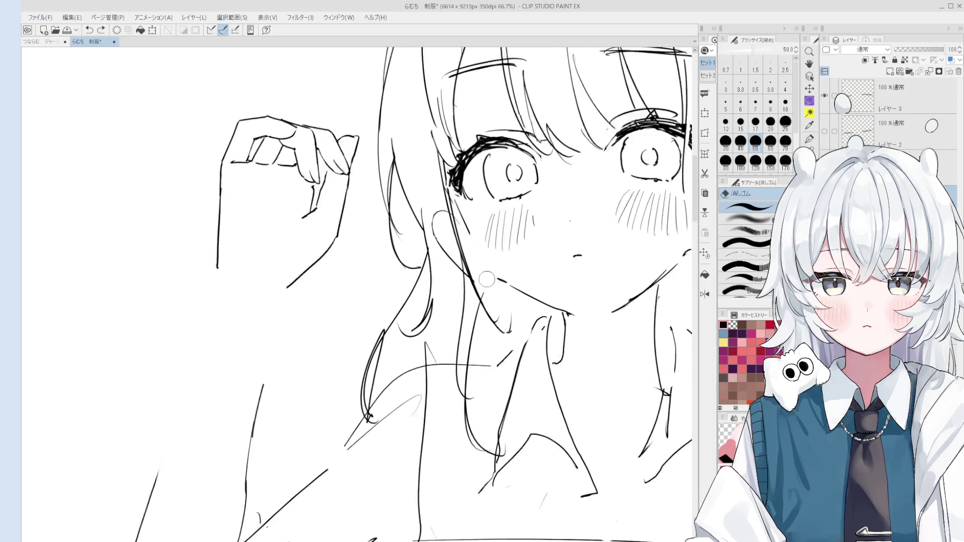
pyautogui.scroll(1, 492, 277)
pyautogui.press('p')
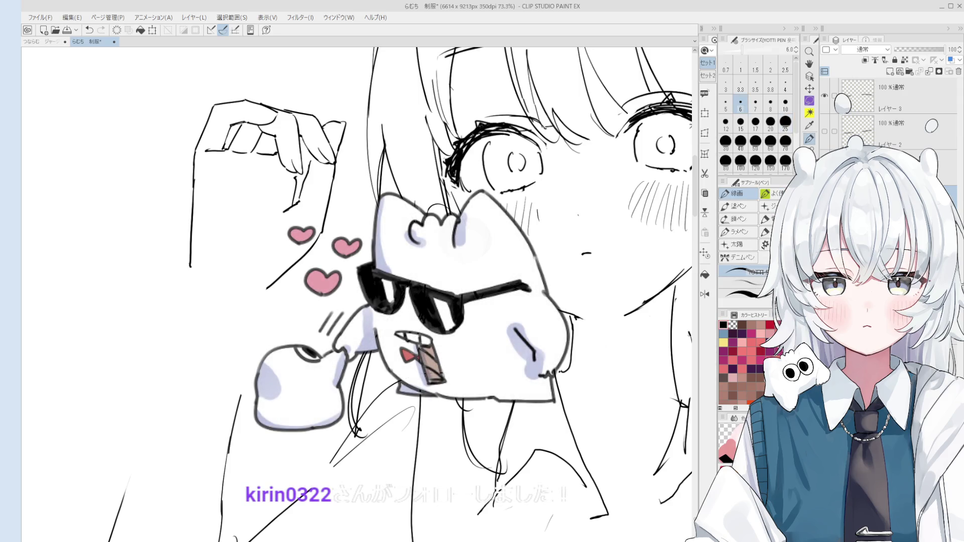
pyautogui.scroll(-1, 452, 208)
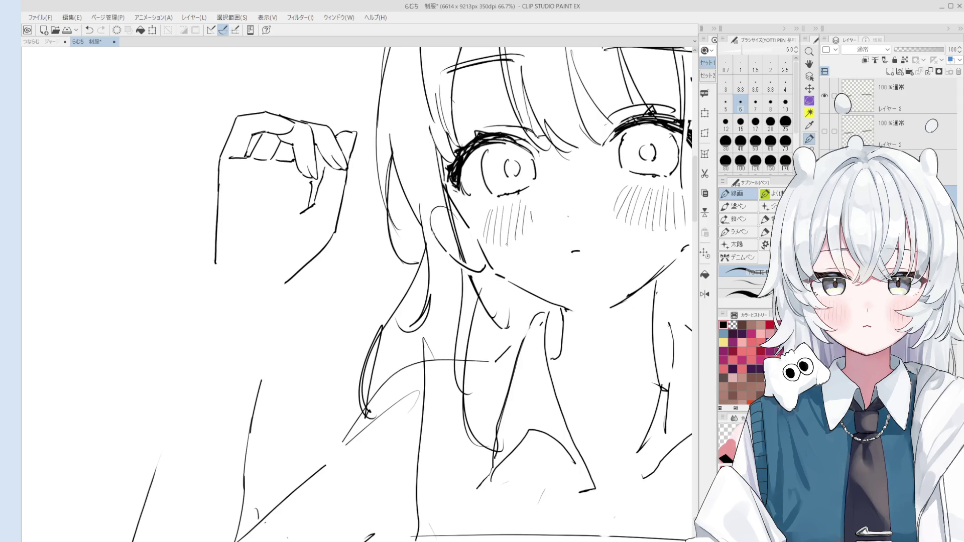
pyautogui.scroll(3, 482, 255)
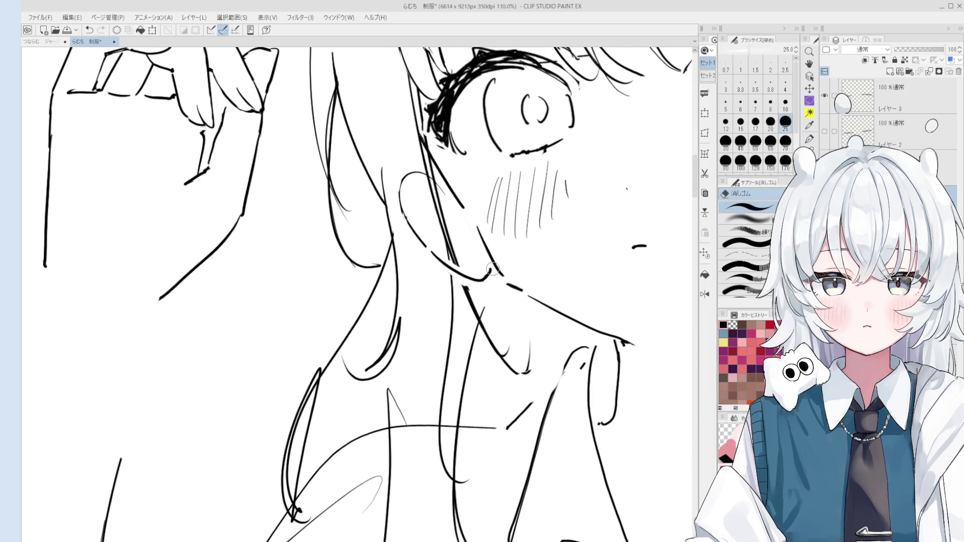
pyautogui.scroll(-2, 516, 283)
# Step: Try a neck line ending further right, undoing the attempts
pyautogui.press('space')
pyautogui.moveTo(516, 283); pyautogui.dragTo(485, 297)
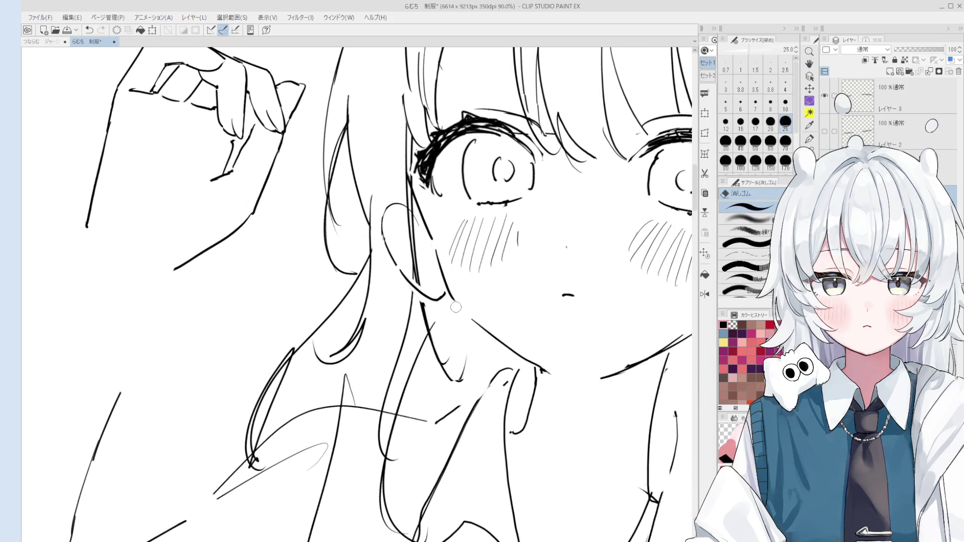
pyautogui.scroll(-3, 520, 266)
pyautogui.scroll(1, 520, 265)
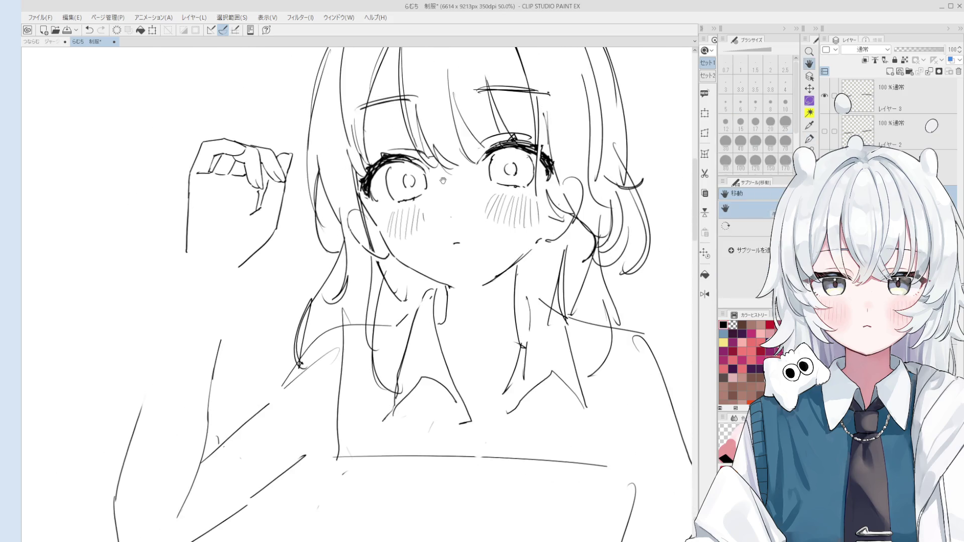
pyautogui.scroll(1, 520, 266)
pyautogui.press('e')
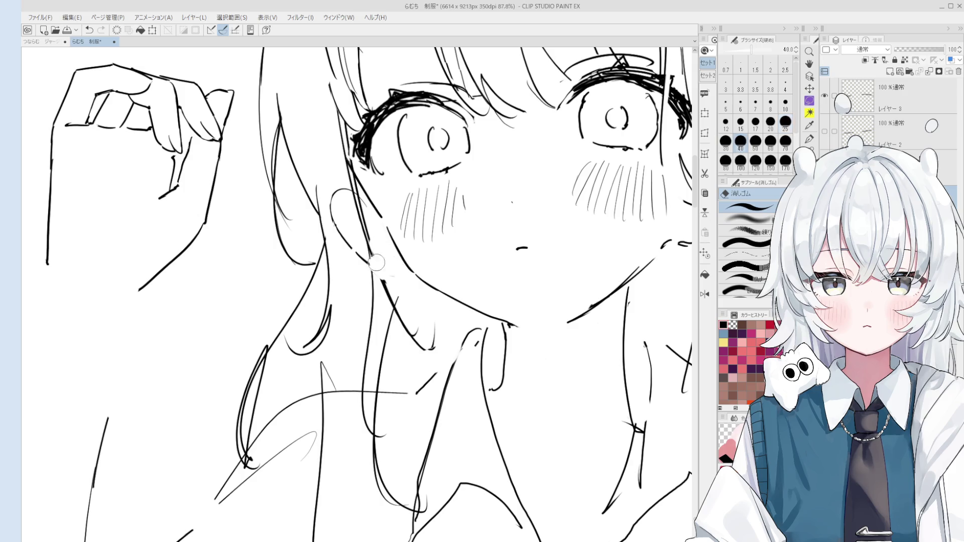
pyautogui.press('p')
pyautogui.hotkey('ctrl', 'z')
pyautogui.moveTo(362, 253); pyautogui.dragTo(404, 276)
pyautogui.hotkey('ctrl', 'z')
pyautogui.hotkey('ctrl', 'z')
pyautogui.scroll(-1, 404, 275)
pyautogui.scroll(-1, 404, 276)
# Step: Draw the final neck line running down from below the jaw
pyautogui.press('e')
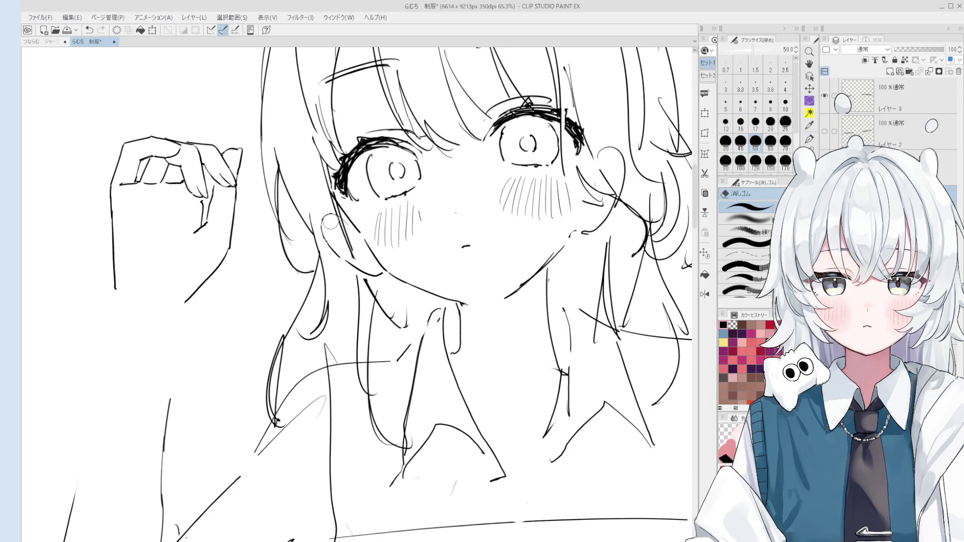
pyautogui.press('p')
pyautogui.moveTo(328, 208); pyautogui.dragTo(377, 272)
pyautogui.hotkey('ctrl', 'z')
pyautogui.moveTo(324, 204); pyautogui.dragTo(380, 275)
pyautogui.scroll(-3, 431, 214)
pyautogui.scroll(1, 430, 215)
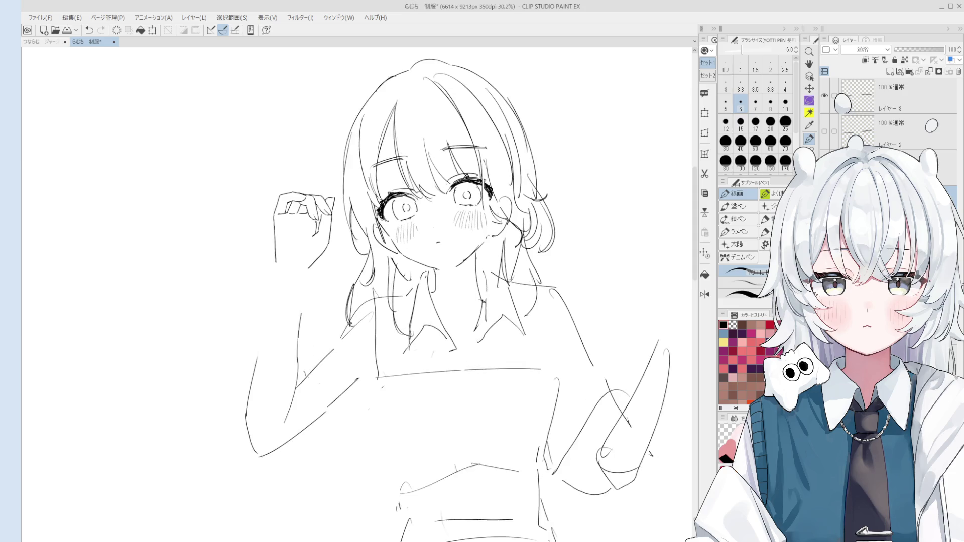
# Step: Ink the left edge of the raised hand with the line-art pen
pyautogui.press('e')
pyautogui.scroll(1, 368, 219)
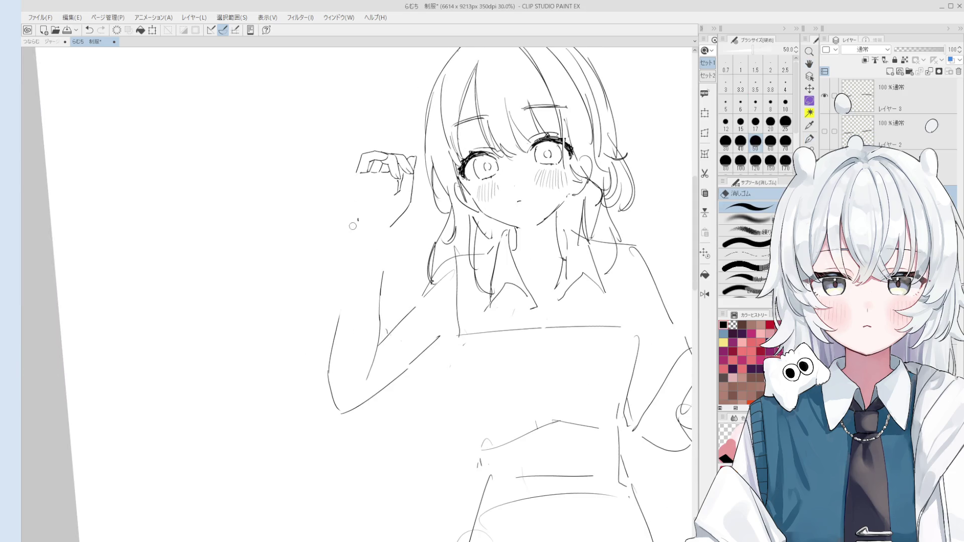
pyautogui.scroll(1, 356, 207)
pyautogui.press('p')
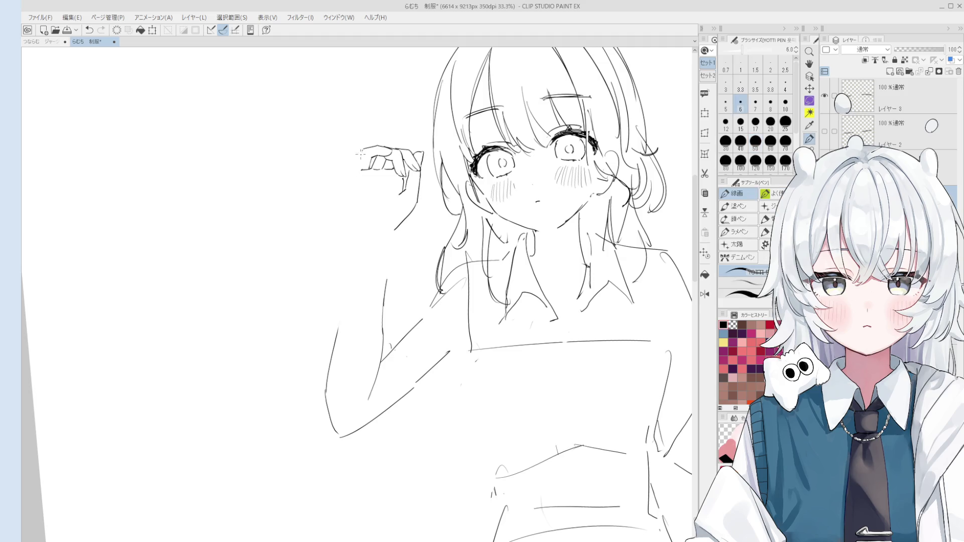
pyautogui.moveTo(361, 151); pyautogui.dragTo(355, 180)
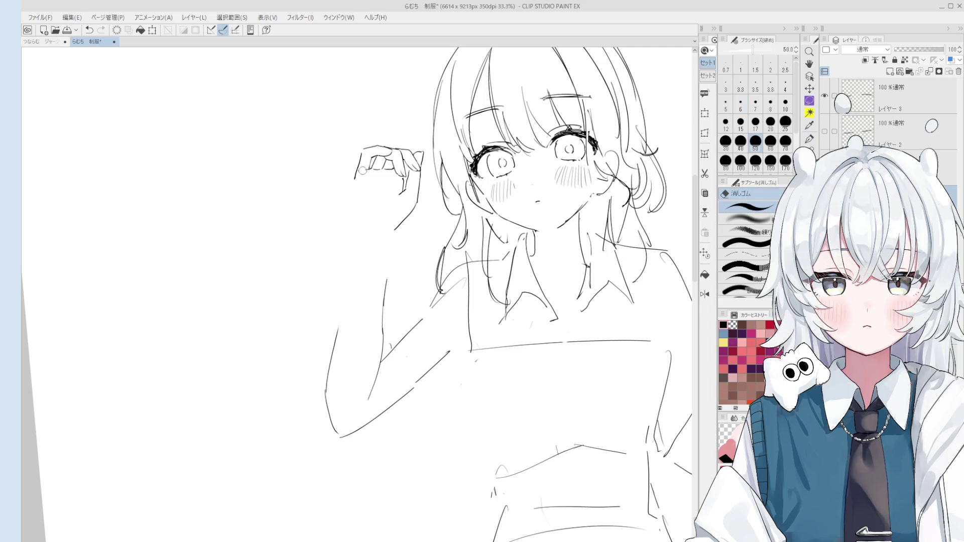
pyautogui.scroll(2, 366, 174)
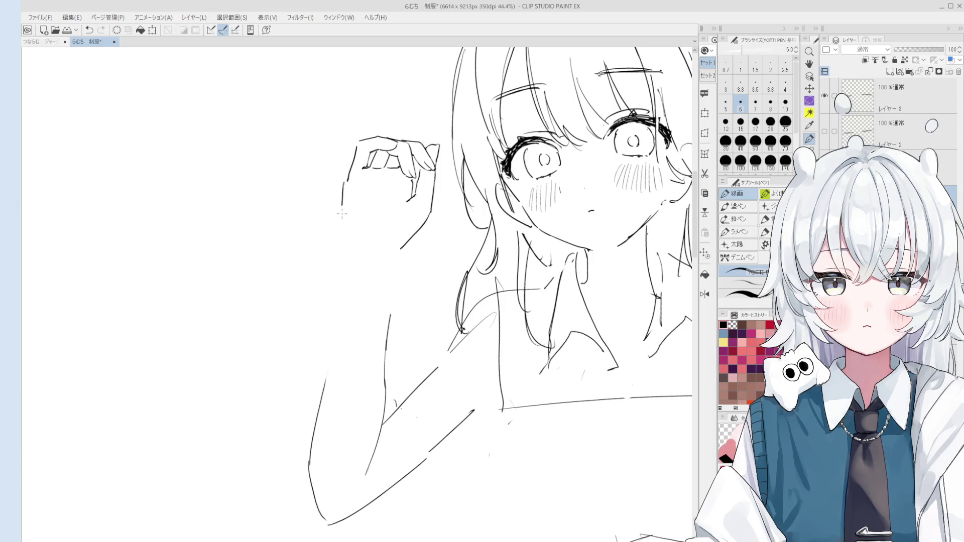
# Step: Draw the wrist line down from the hand, redoing it until the lean is right, plus a small touch-up
pyautogui.moveTo(348, 183); pyautogui.dragTo(345, 255)
pyautogui.hotkey('ctrl', 'z')
pyautogui.moveTo(348, 184); pyautogui.dragTo(345, 256)
pyautogui.hotkey('ctrl', 'z')
pyautogui.moveTo(348, 183); pyautogui.dragTo(343, 255)
pyautogui.press('e')
pyautogui.moveTo(403, 243); pyautogui.dragTo(407, 238)
pyautogui.scroll(5, 358, 294)
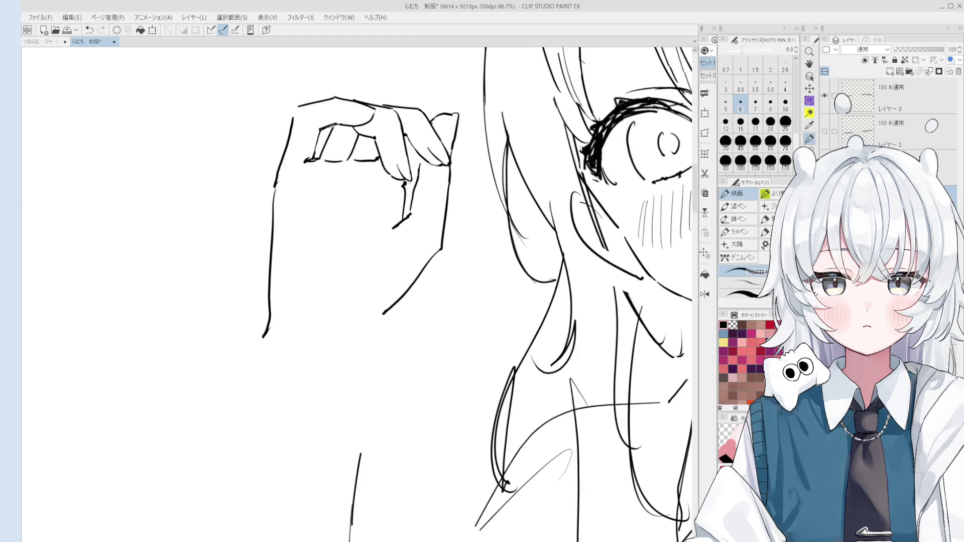
# Step: Zoom on the raised hand and try short knuckle strokes, undoing the ones that miss
pyautogui.moveTo(357, 264); pyautogui.dragTo(361, 299)
pyautogui.moveTo(410, 134)
pyautogui.mouseDown()
pyautogui.moveTo(421, 143)
pyautogui.moveTo(389, 147)
pyautogui.moveTo(440, 161)
pyautogui.moveTo(463, 149)
pyautogui.moveTo(475, 171)
pyautogui.mouseUp()
pyautogui.hotkey('ctrl', 'z')
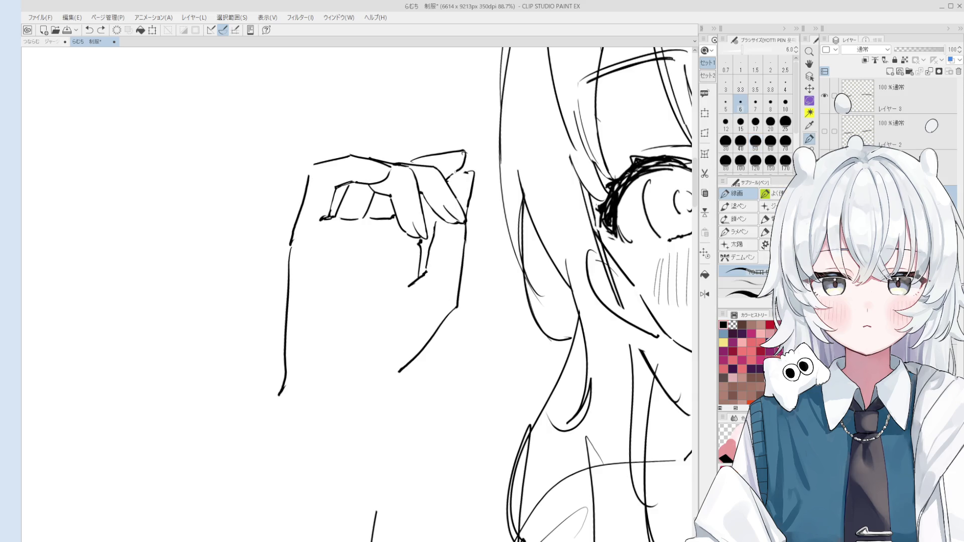
pyautogui.press('e')
pyautogui.press('p')
pyautogui.moveTo(465, 155); pyautogui.dragTo(450, 176)
pyautogui.hotkey('ctrl', 'z')
pyautogui.press('e')
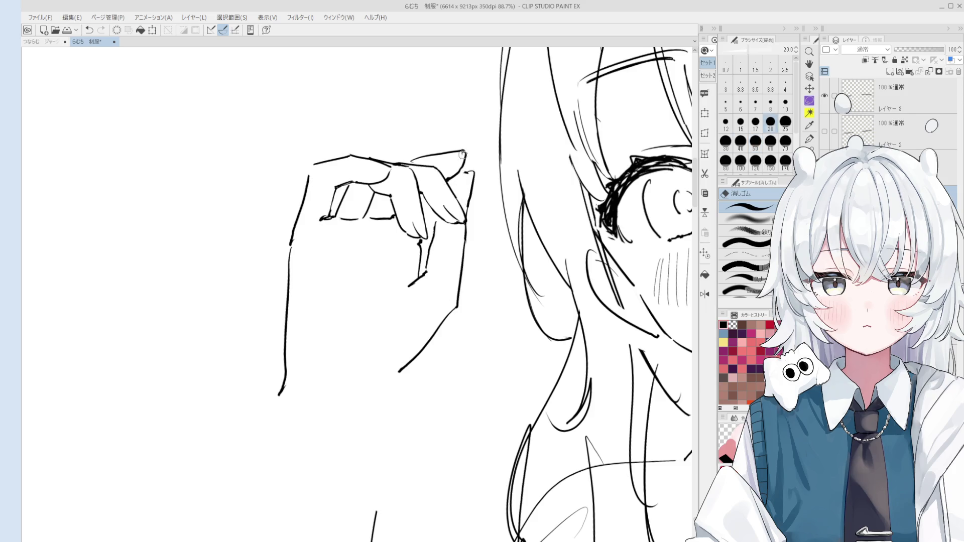
pyautogui.press('p')
pyautogui.scroll(-1, 461, 162)
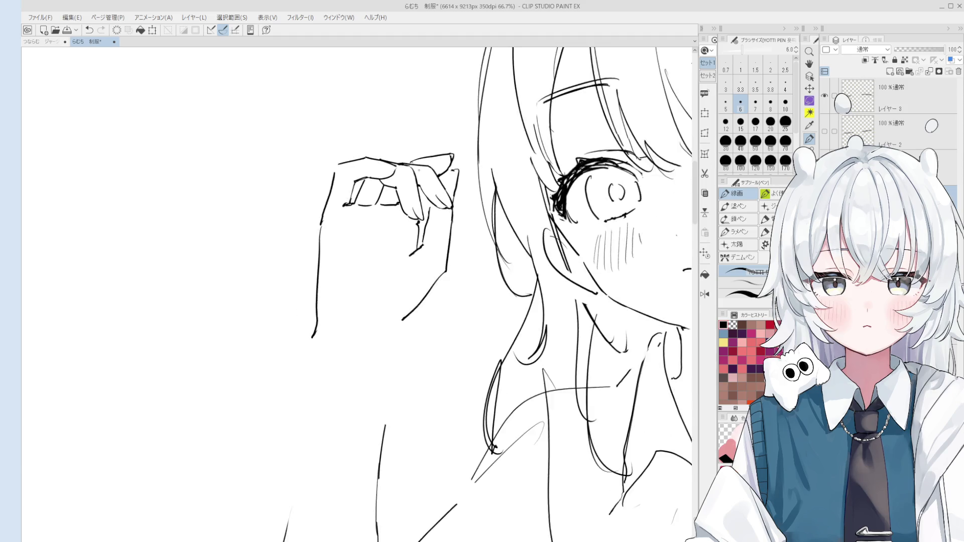
# Step: Mirror, zoom, rotate and pan the canvas to check the hand from a comfortable angle
pyautogui.press('h')
pyautogui.press('e')
pyautogui.hotkey('ctrl', 'alt', '0')
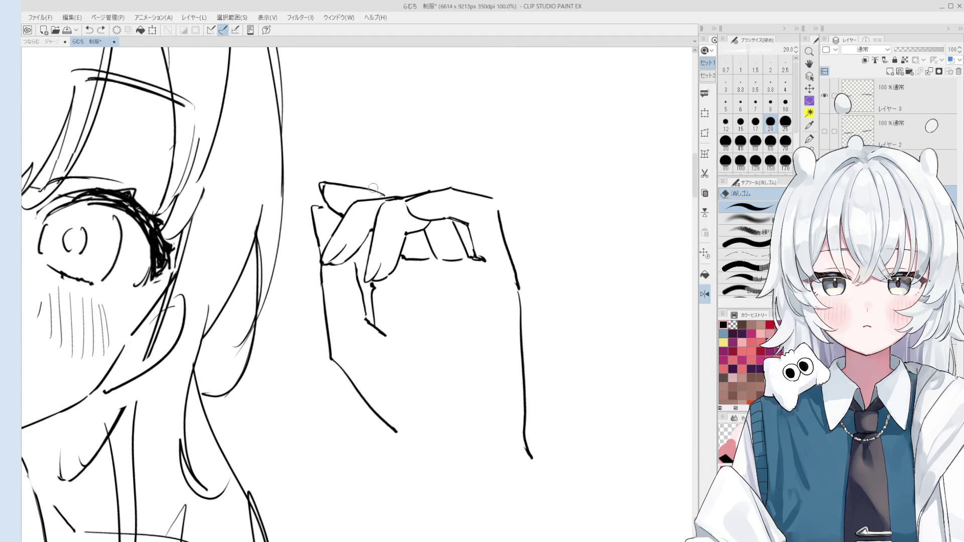
pyautogui.press('h')
pyautogui.press('-')
pyautogui.press('space')
pyautogui.moveTo(324, 194); pyautogui.dragTo(377, 182)
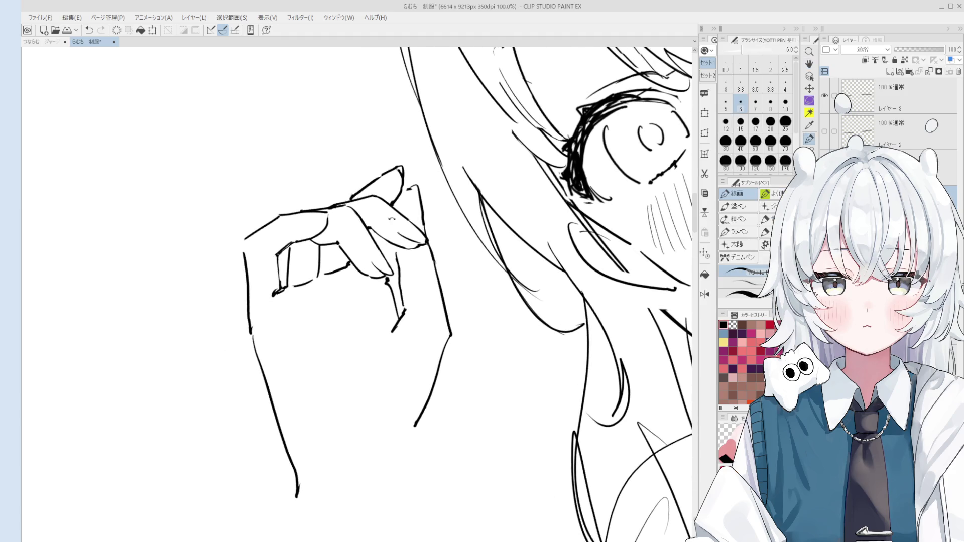
pyautogui.press('-')
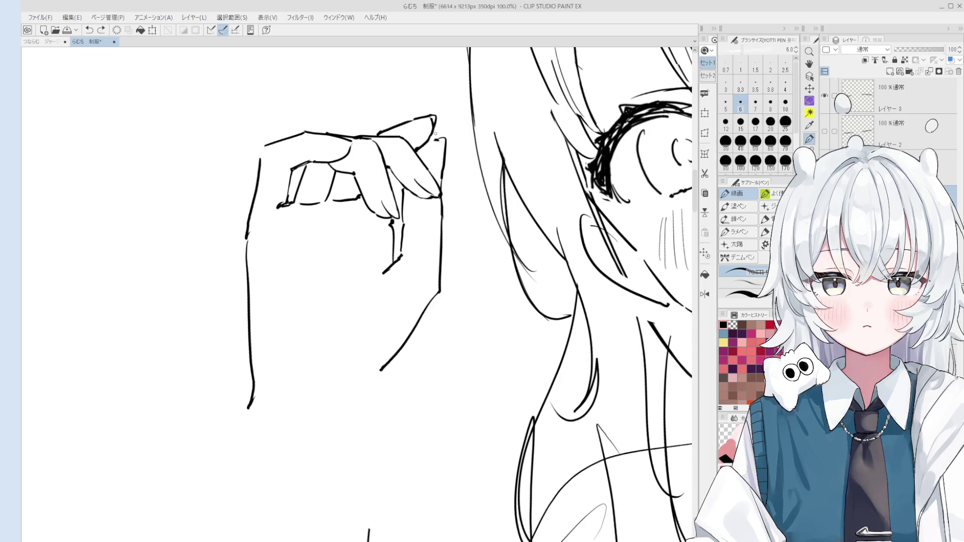
pyautogui.scroll(-5, 441, 148)
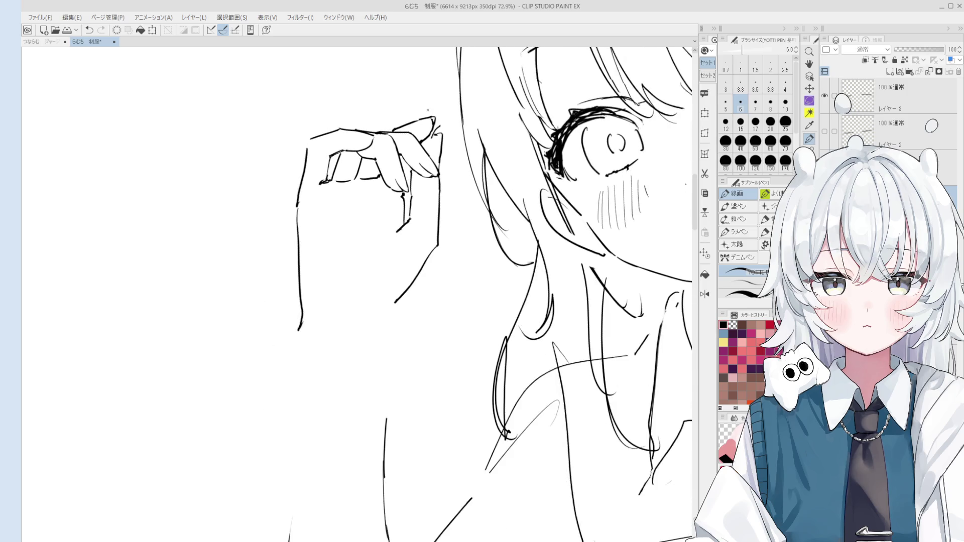
pyautogui.scroll(-2, 422, 151)
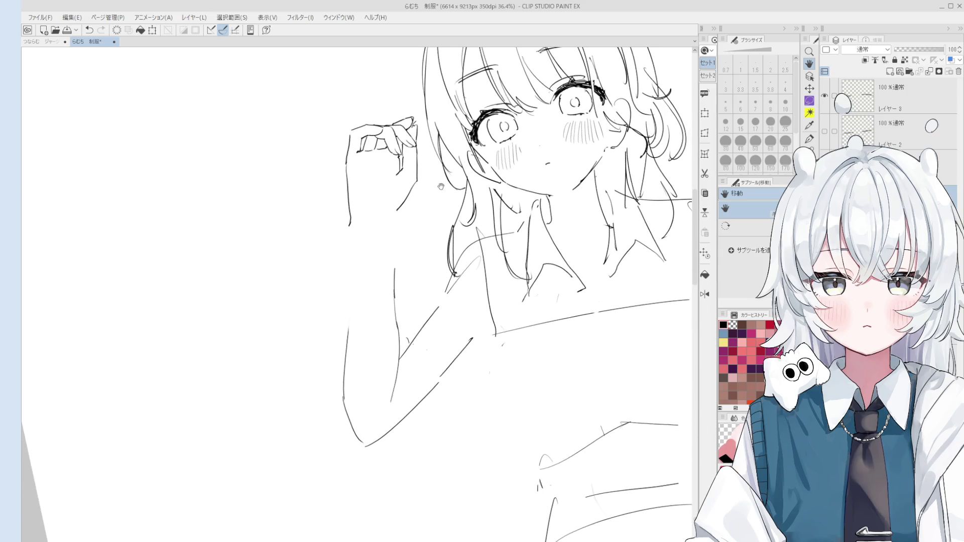
# Step: Try short strokes below the hand and near the elbow, rotating the view between attempts
pyautogui.press('p')
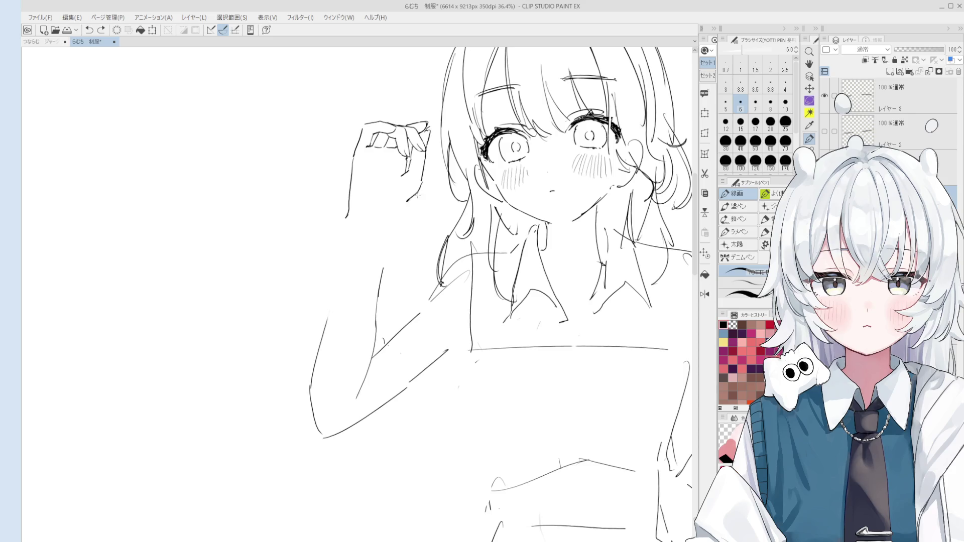
pyautogui.moveTo(422, 187)
pyautogui.mouseDown()
pyautogui.moveTo(413, 208)
pyautogui.moveTo(397, 215)
pyautogui.mouseUp()
pyautogui.hotkey('ctrl', 'z')
pyautogui.hotkey('ctrl', 'z')
pyautogui.press('e')
pyautogui.moveTo(383, 219); pyautogui.dragTo(408, 247)
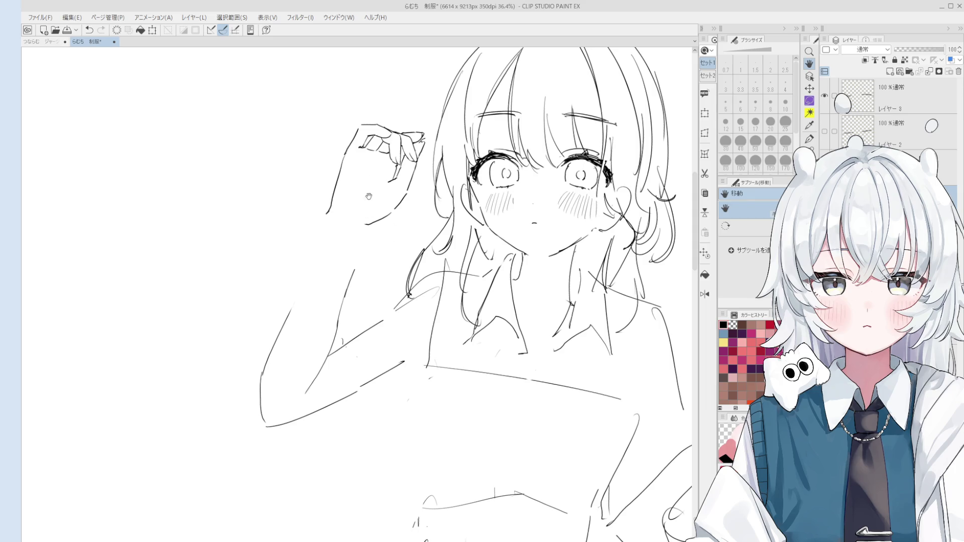
pyautogui.press('p')
pyautogui.moveTo(337, 205); pyautogui.dragTo(368, 224)
pyautogui.hotkey('ctrl', 'z')
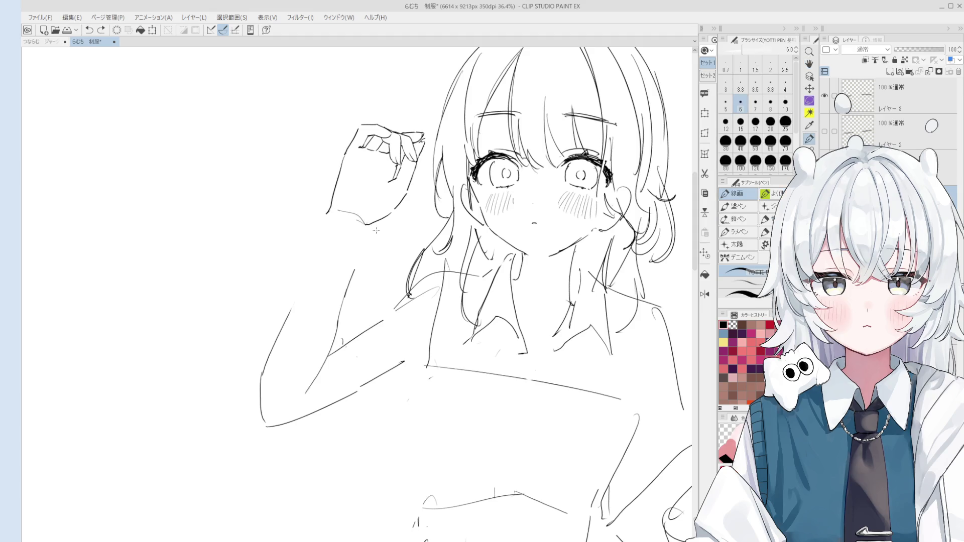
# Step: Erase the old forearm line and redraw it from the hand down toward the elbow
pyautogui.press('h')
pyautogui.press('e')
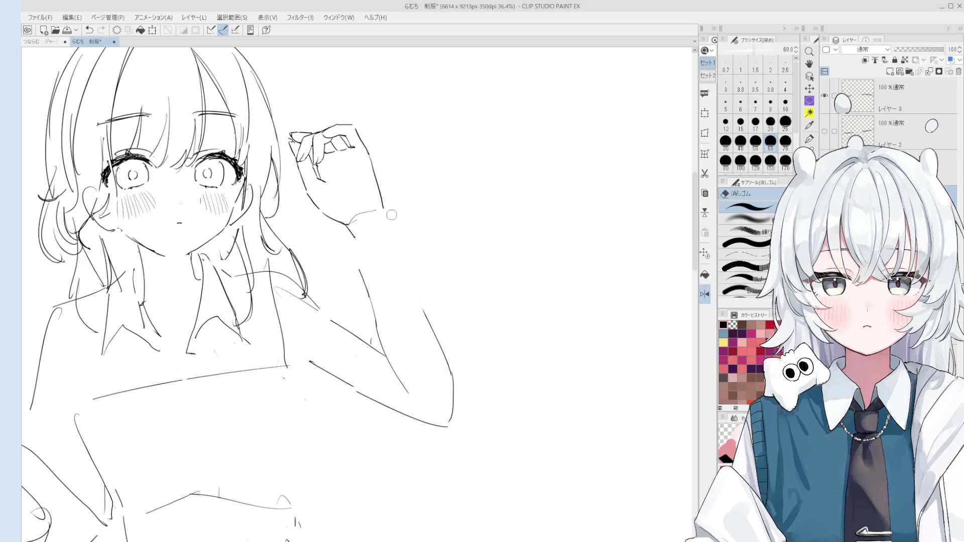
pyautogui.moveTo(392, 216)
pyautogui.mouseDown()
pyautogui.moveTo(357, 130)
pyautogui.moveTo(390, 210)
pyautogui.mouseUp()
pyautogui.press('p')
pyautogui.hotkey('ctrl', 'z')
pyautogui.hotkey('ctrl', 'z')
pyautogui.hotkey('ctrl', 'z')
pyautogui.hotkey('ctrl', 'z')
pyautogui.moveTo(370, 149); pyautogui.dragTo(390, 208)
pyautogui.hotkey('ctrl', 'z')
pyautogui.moveTo(372, 156)
pyautogui.mouseDown()
pyautogui.moveTo(385, 204)
pyautogui.moveTo(293, 240)
pyautogui.moveTo(402, 192)
pyautogui.moveTo(451, 216)
pyautogui.moveTo(435, 217)
pyautogui.moveTo(445, 204)
pyautogui.moveTo(462, 222)
pyautogui.moveTo(440, 205)
pyautogui.moveTo(441, 240)
pyautogui.moveTo(431, 216)
pyautogui.mouseUp()
pyautogui.scroll(1, 377, 197)
pyautogui.hotkey('ctrl', 'z')
pyautogui.hotkey('ctrl', 'z')
pyautogui.hotkey('ctrl', 'z')
pyautogui.hotkey('ctrl', 'z')
pyautogui.hotkey('ctrl', 'z')
# Step: Try a tiny fingertip stroke on the raised hand and undo it
pyautogui.press('e')
pyautogui.press('p')
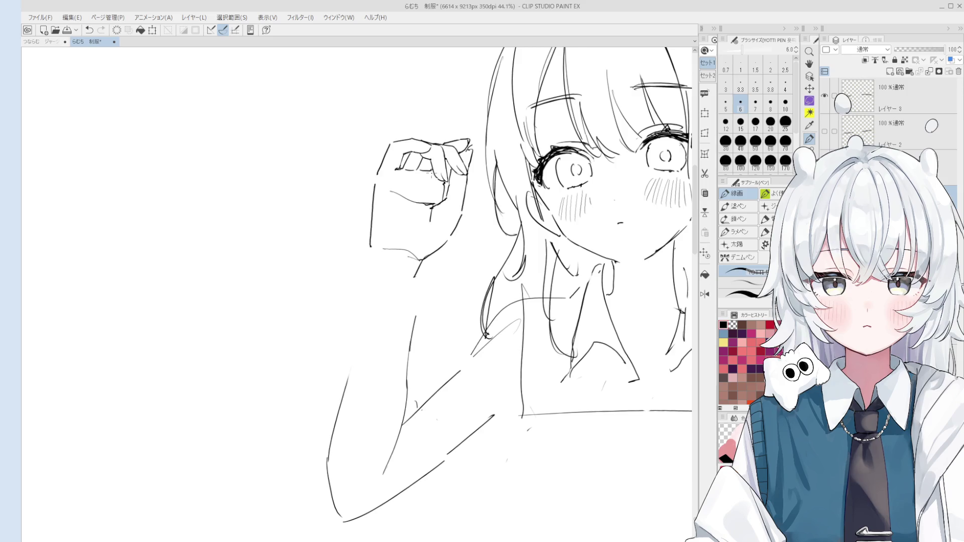
pyautogui.scroll(1, 426, 170)
pyautogui.press('e')
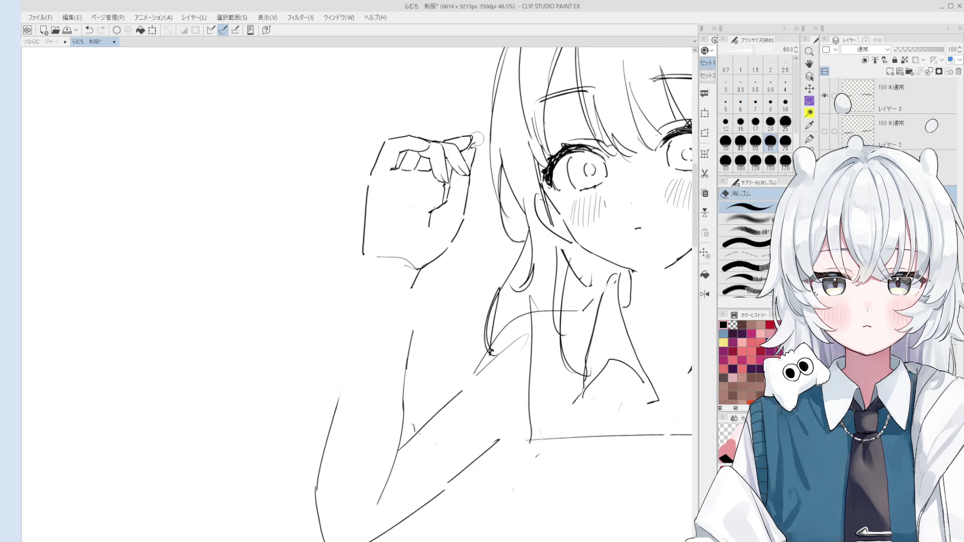
pyautogui.press('p')
pyautogui.scroll(2, 474, 142)
pyautogui.moveTo(472, 143); pyautogui.dragTo(486, 128)
pyautogui.hotkey('ctrl', 'z')
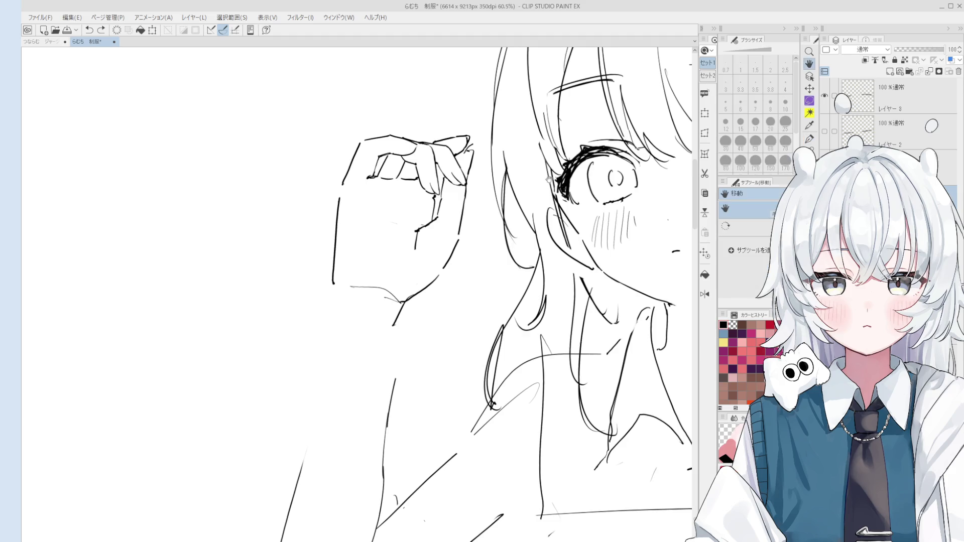
pyautogui.scroll(1, 469, 143)
pyautogui.scroll(1, 466, 145)
# Step: Draw the round ornament bead at the fingertip and the two lines of its stick below
pyautogui.moveTo(463, 146); pyautogui.dragTo(475, 165)
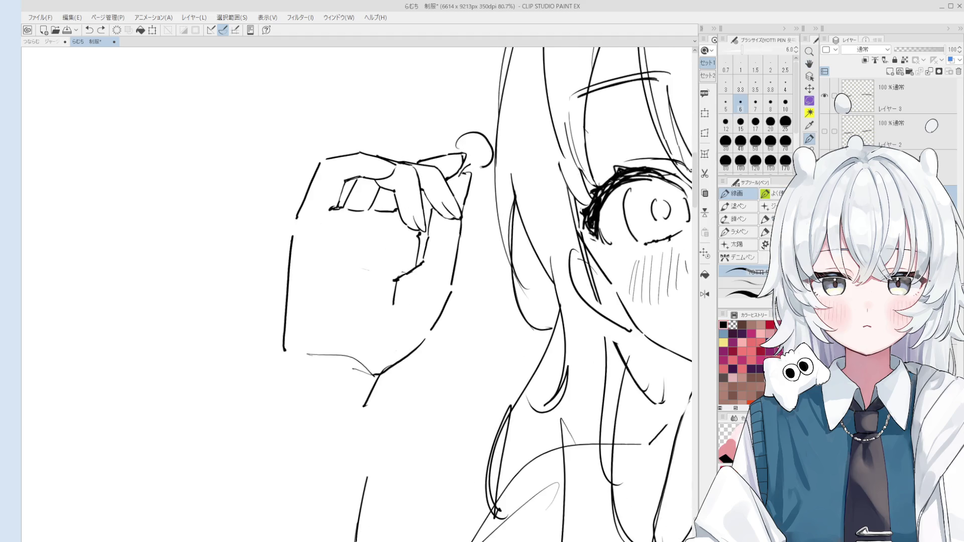
pyautogui.scroll(-1, 455, 137)
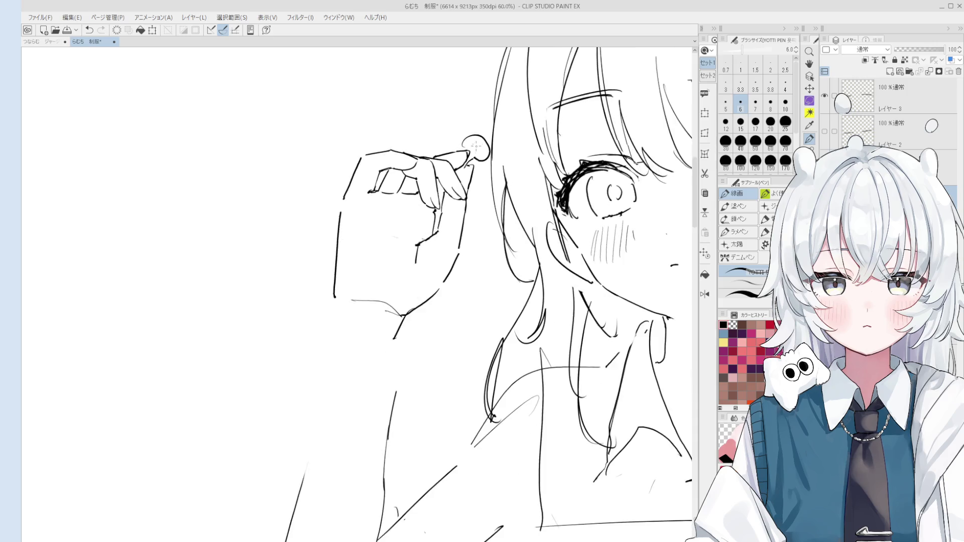
pyautogui.scroll(-1, 452, 139)
pyautogui.scroll(-1, 444, 142)
pyautogui.press('p')
pyautogui.moveTo(417, 111); pyautogui.dragTo(432, 198)
pyautogui.moveTo(408, 107); pyautogui.dragTo(432, 180)
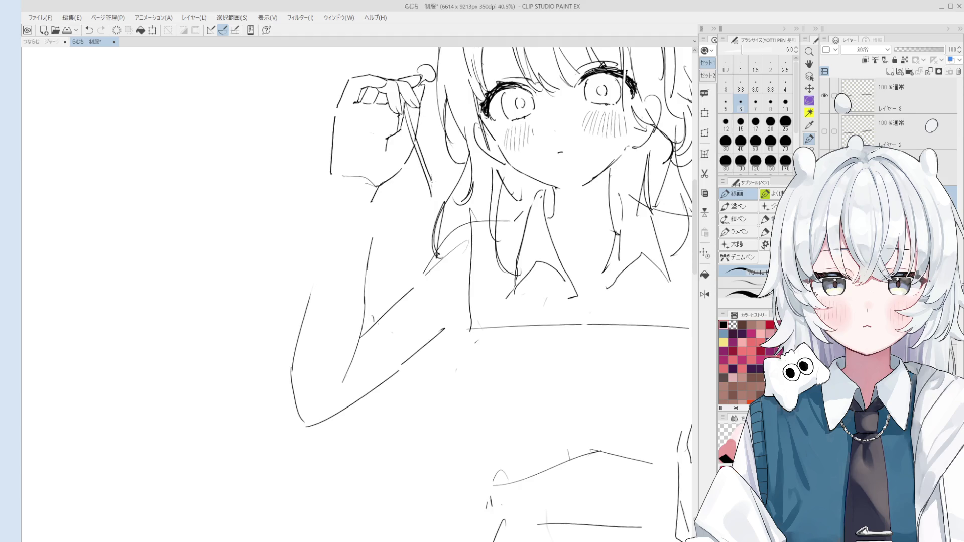
pyautogui.press('h')
pyautogui.scroll(-1, 444, 203)
pyautogui.scroll(-1, 459, 226)
pyautogui.scroll(-1, 473, 250)
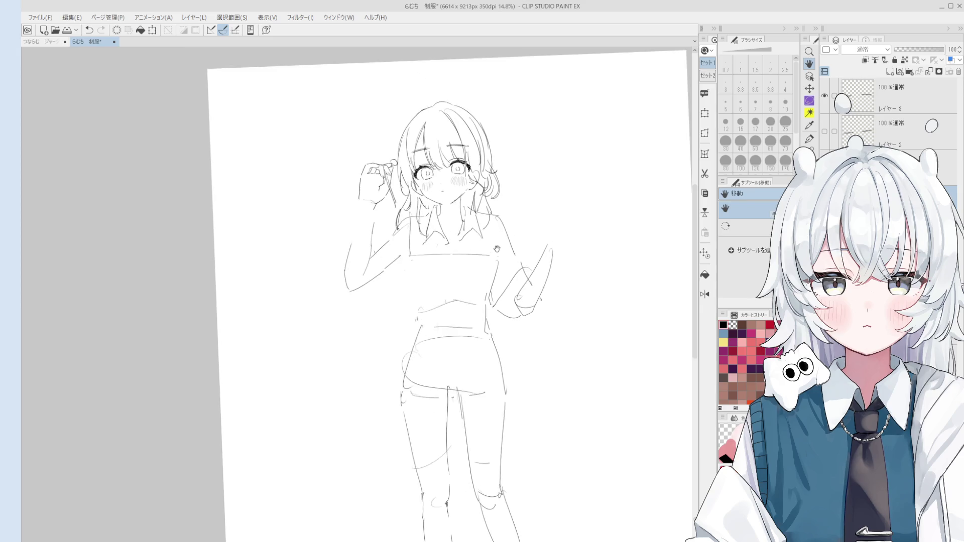
pyautogui.scroll(-1, 497, 242)
# Step: Erase the waving arm's old shoulder line and draw the new sleeve and inner arm lines
pyautogui.press('p')
pyautogui.scroll(1, 510, 204)
pyautogui.press('e')
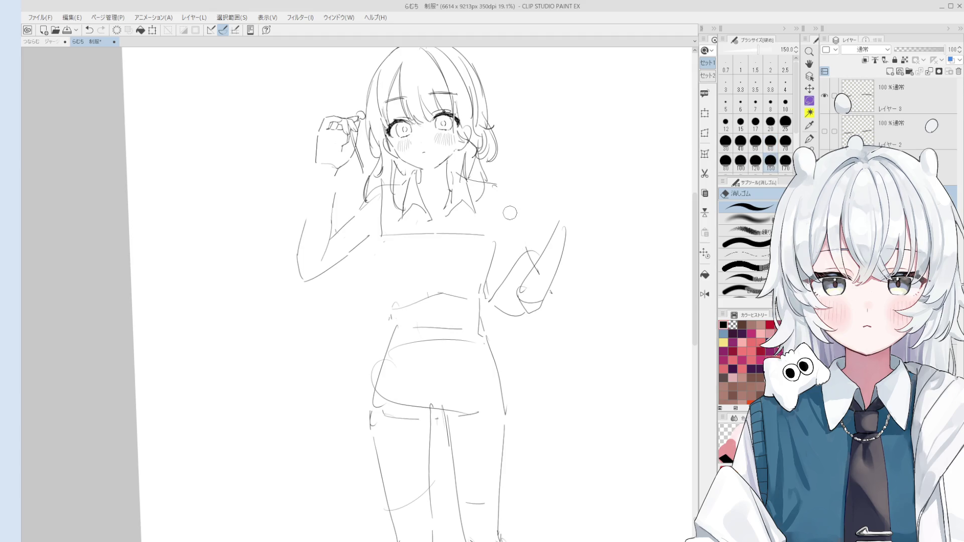
pyautogui.moveTo(490, 188); pyautogui.dragTo(519, 240)
pyautogui.press('p')
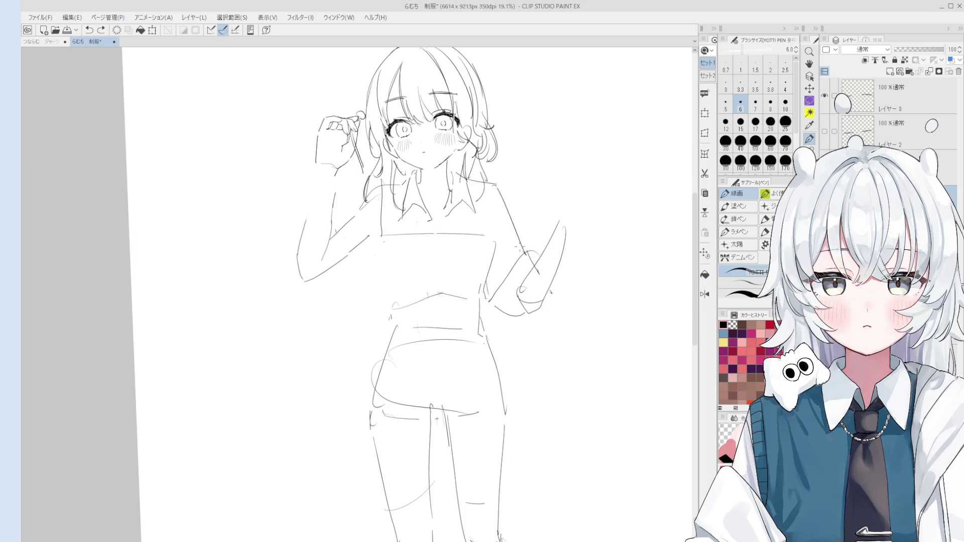
pyautogui.moveTo(494, 184); pyautogui.dragTo(530, 259)
pyautogui.moveTo(505, 205)
pyautogui.mouseDown()
pyautogui.moveTo(494, 252)
pyautogui.moveTo(504, 245)
pyautogui.mouseUp()
# Step: Lasso-select the raised upper arm and start repositioning it
pyautogui.press('e')
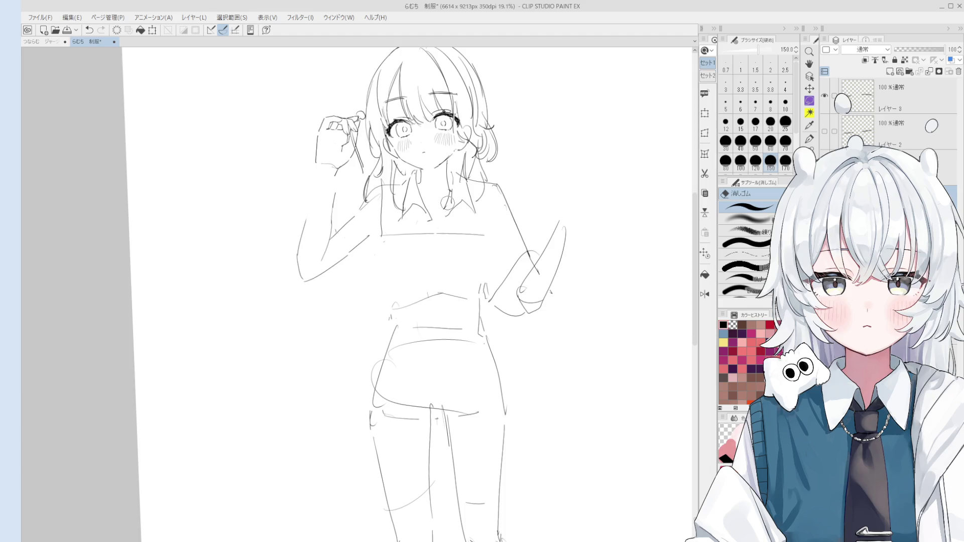
pyautogui.press('p')
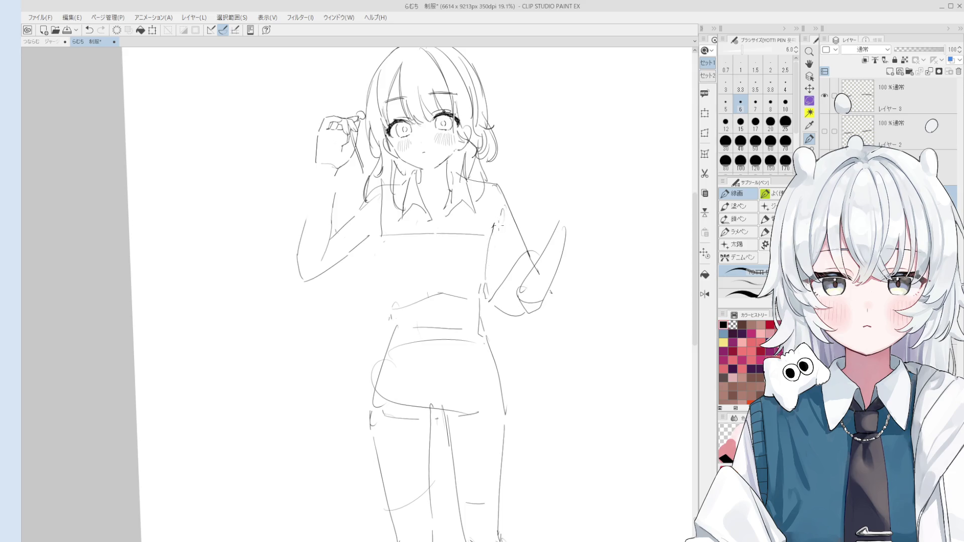
pyautogui.scroll(-1, 493, 241)
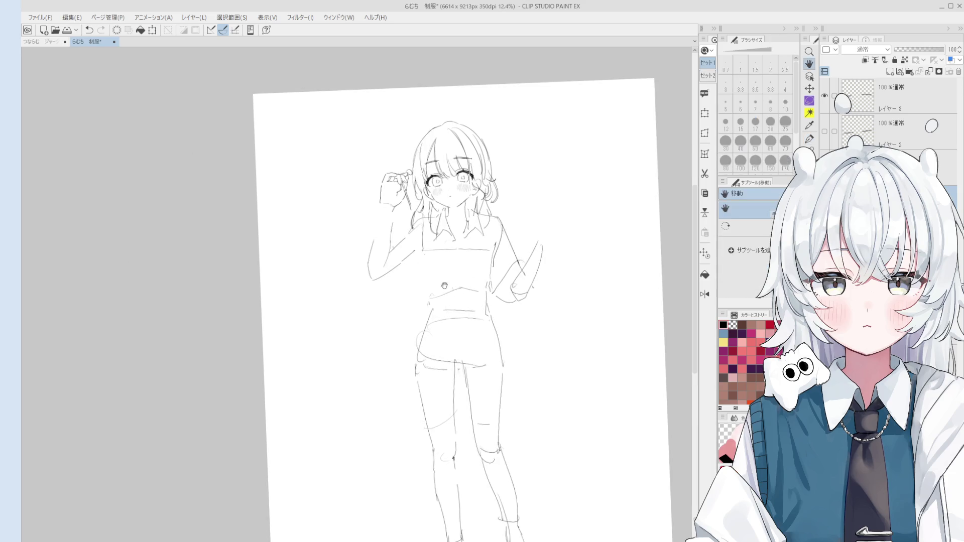
pyautogui.scroll(1, 392, 234)
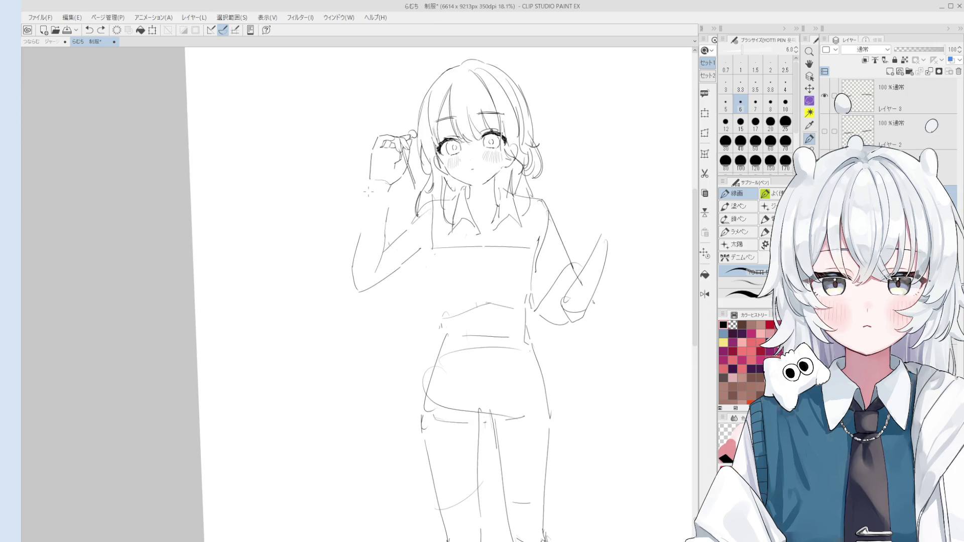
pyautogui.scroll(1, 381, 231)
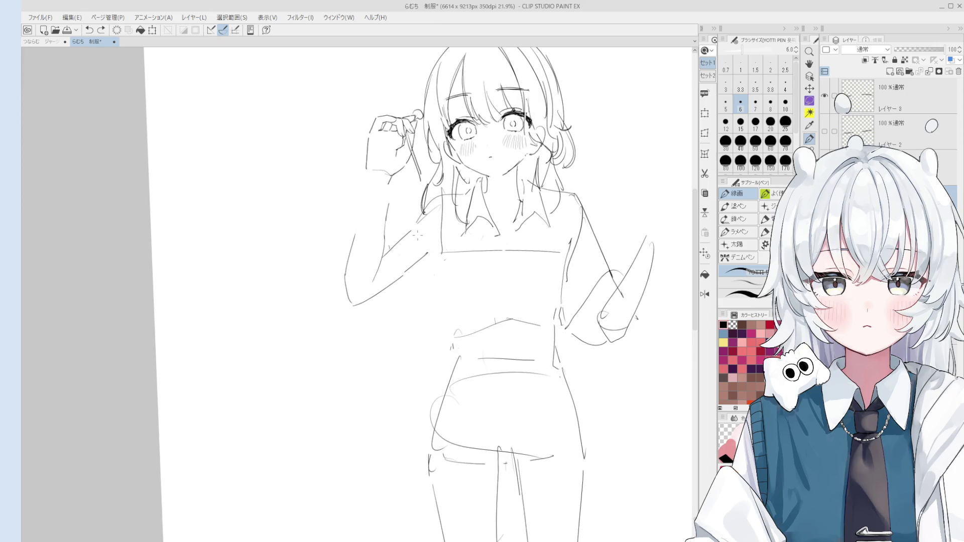
pyautogui.press('m')
pyautogui.moveTo(342, 238); pyautogui.dragTo(338, 314)
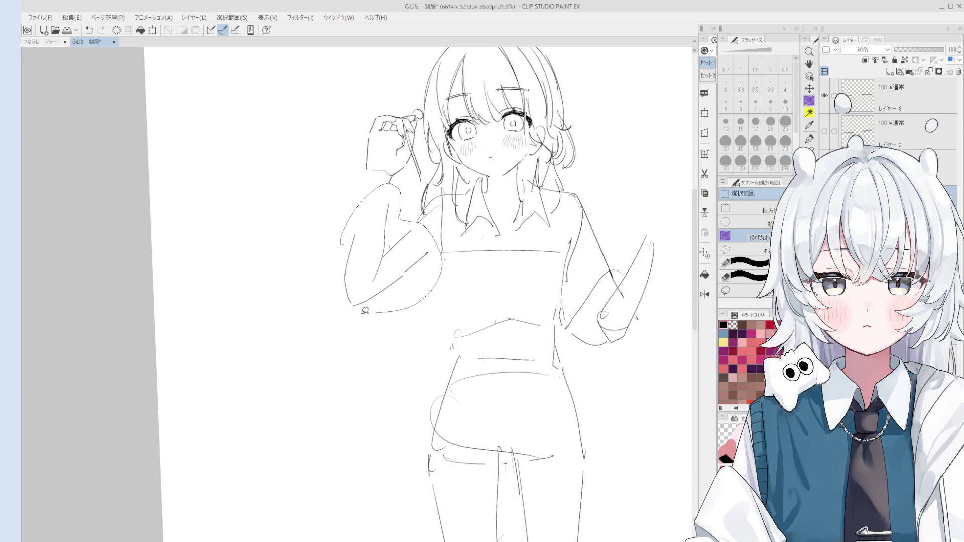
pyautogui.click(425, 332)
# Step: Move and tilt the selected arm upward, commit the transform and clear the selection
pyautogui.moveTo(385, 249); pyautogui.dragTo(382, 236)
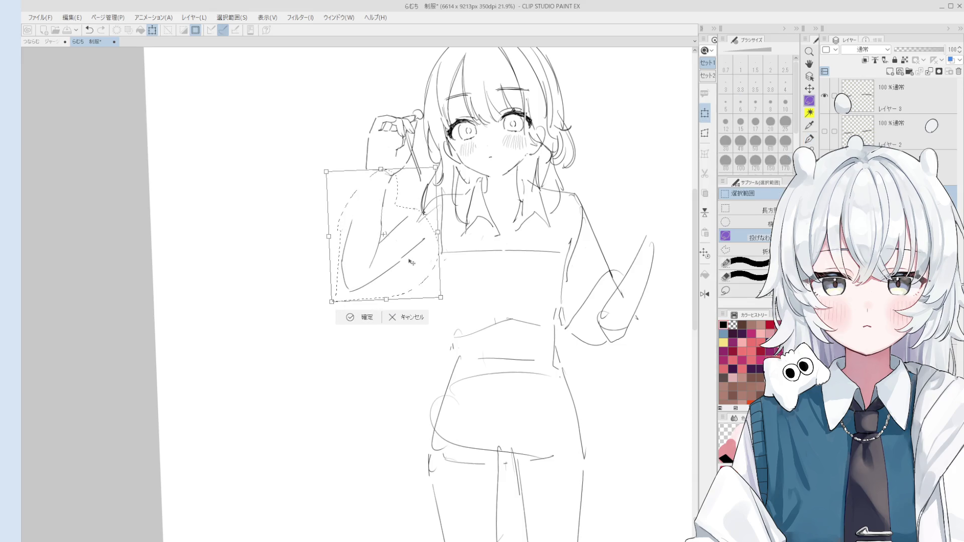
pyautogui.moveTo(423, 149)
pyautogui.mouseDown()
pyautogui.moveTo(416, 231)
pyautogui.moveTo(440, 184)
pyautogui.mouseUp()
pyautogui.scroll(-1, 415, 232)
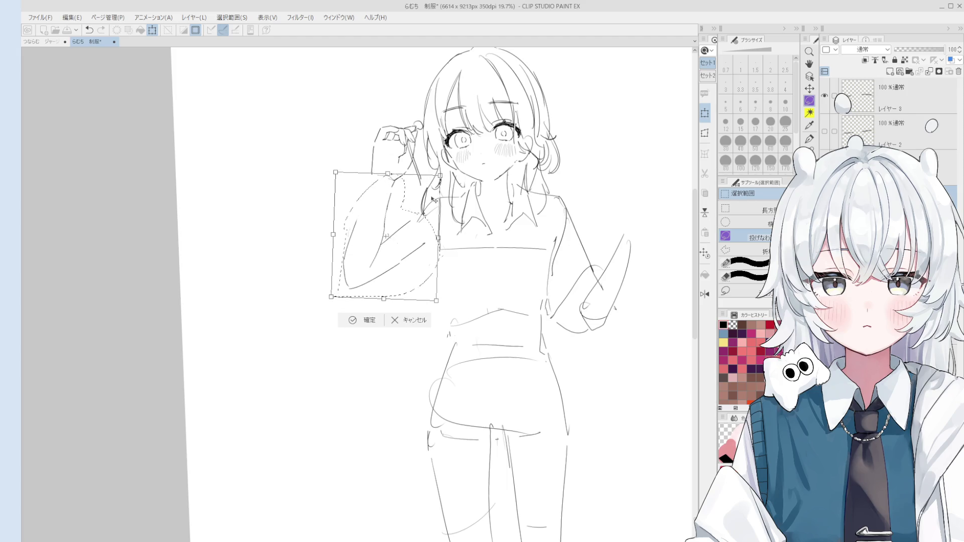
pyautogui.moveTo(330, 294); pyautogui.dragTo(333, 298)
pyautogui.press('Return')
pyautogui.hotkey('ctrl', 'd')
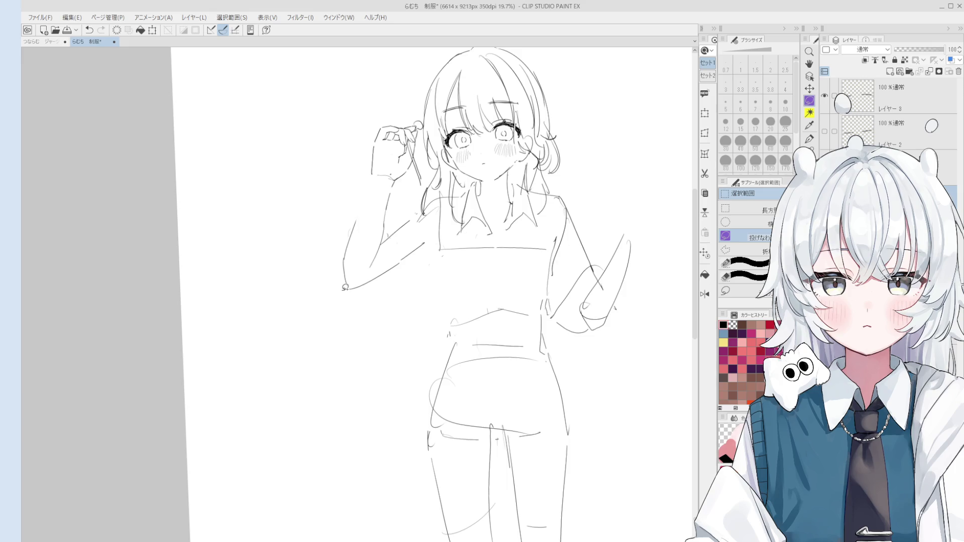
pyautogui.press('e')
pyautogui.scroll(2, 389, 169)
pyautogui.scroll(1, 390, 181)
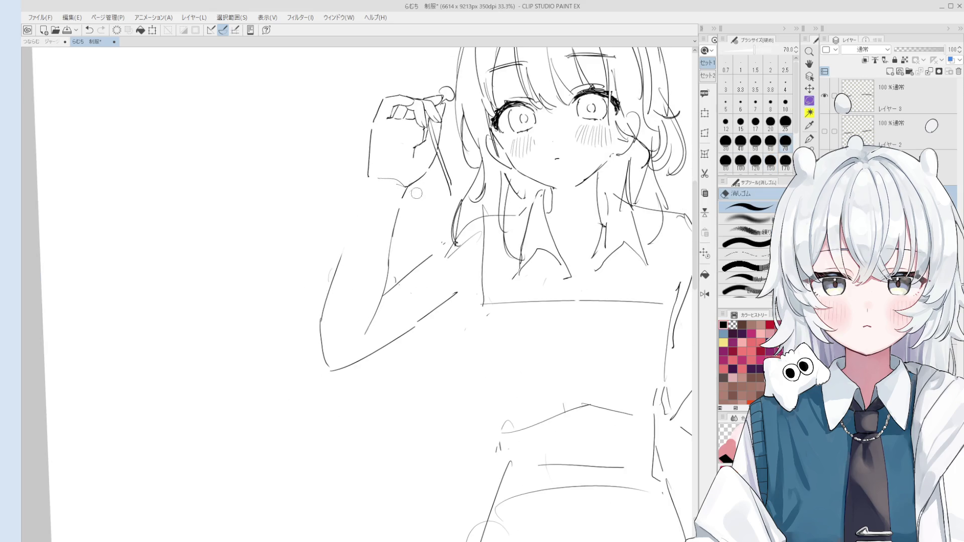
# Step: Redraw the arm outline from the hand toward the upper arm, undoing attempts that miss
pyautogui.press('p')
pyautogui.moveTo(425, 173); pyautogui.dragTo(407, 186)
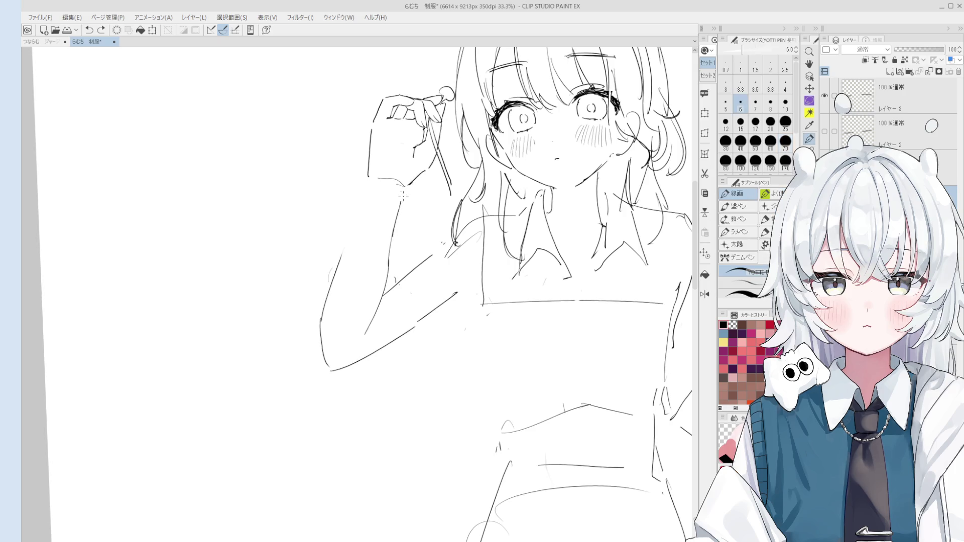
pyautogui.scroll(-2, 402, 200)
pyautogui.moveTo(403, 211); pyautogui.dragTo(364, 183)
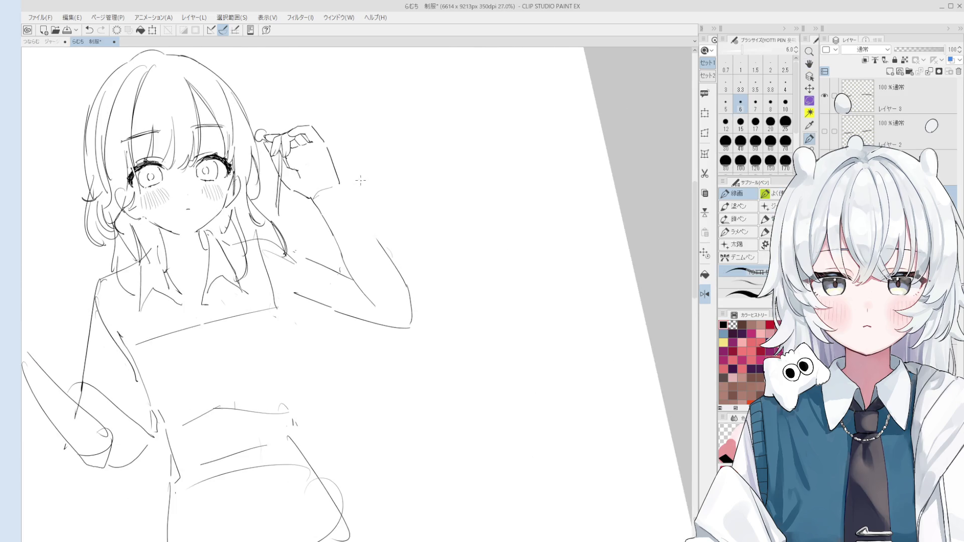
pyautogui.scroll(1, 364, 182)
pyautogui.hotkey('ctrl', 'z')
pyautogui.hotkey('ctrl', 'z')
pyautogui.moveTo(354, 152); pyautogui.dragTo(328, 209)
pyautogui.hotkey('ctrl', 'z')
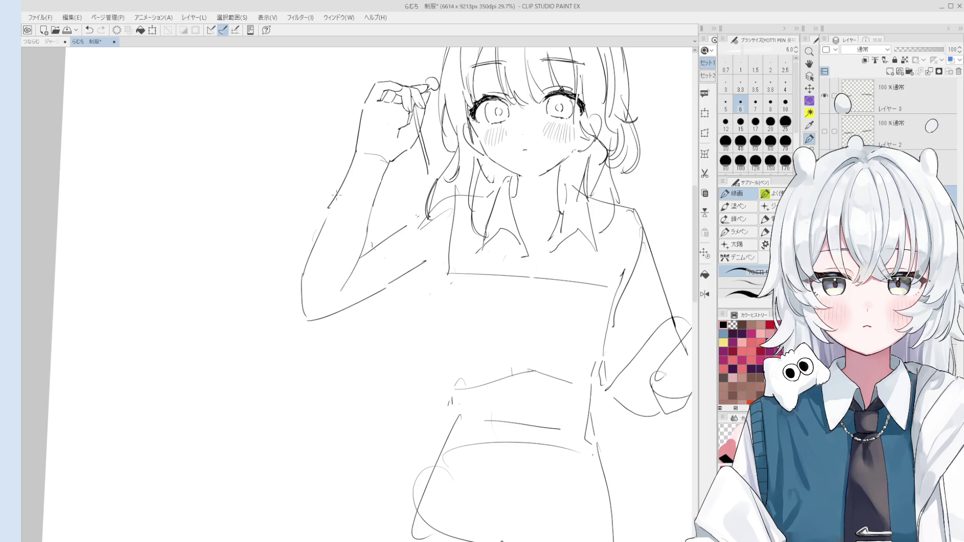
pyautogui.scroll(-1, 332, 198)
pyautogui.hotkey('ctrl', 'z')
pyautogui.moveTo(356, 155); pyautogui.dragTo(306, 298)
# Step: Rework the lower arm outline and the line along the upper arm
pyautogui.press('e')
pyautogui.press('p')
pyautogui.moveTo(324, 228); pyautogui.dragTo(306, 296)
pyautogui.hotkey('ctrl', 'z')
pyautogui.moveTo(329, 215); pyautogui.dragTo(306, 301)
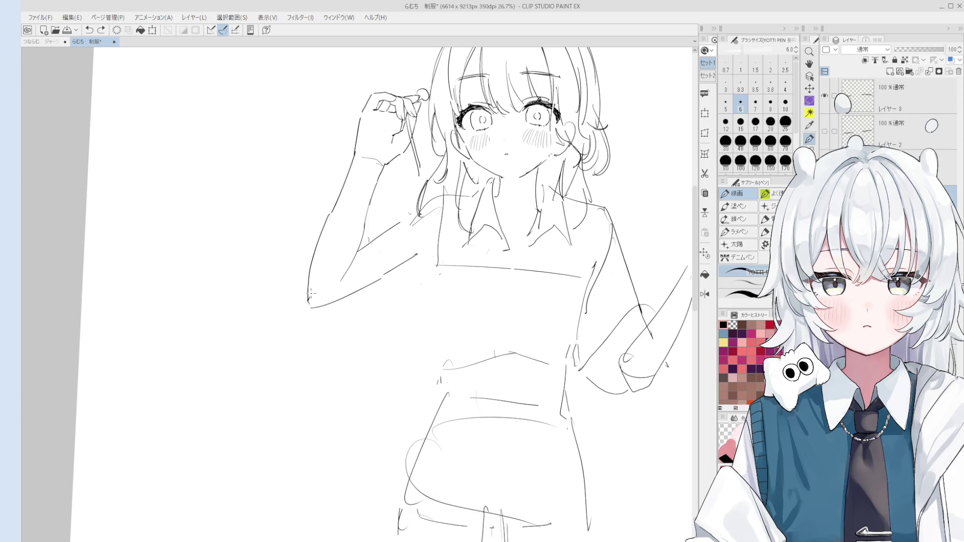
pyautogui.press('e')
pyautogui.scroll(-1, 378, 211)
pyautogui.scroll(2, 379, 212)
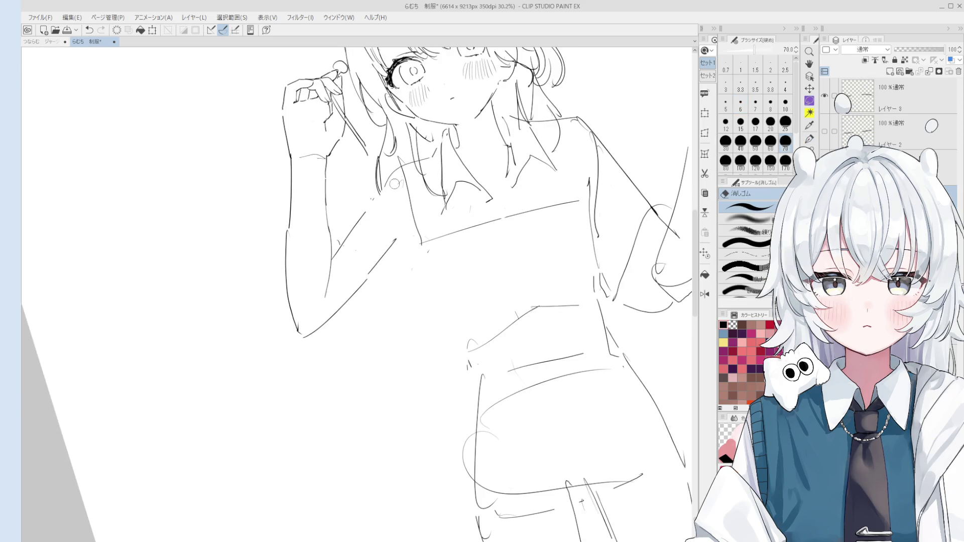
pyautogui.press('p')
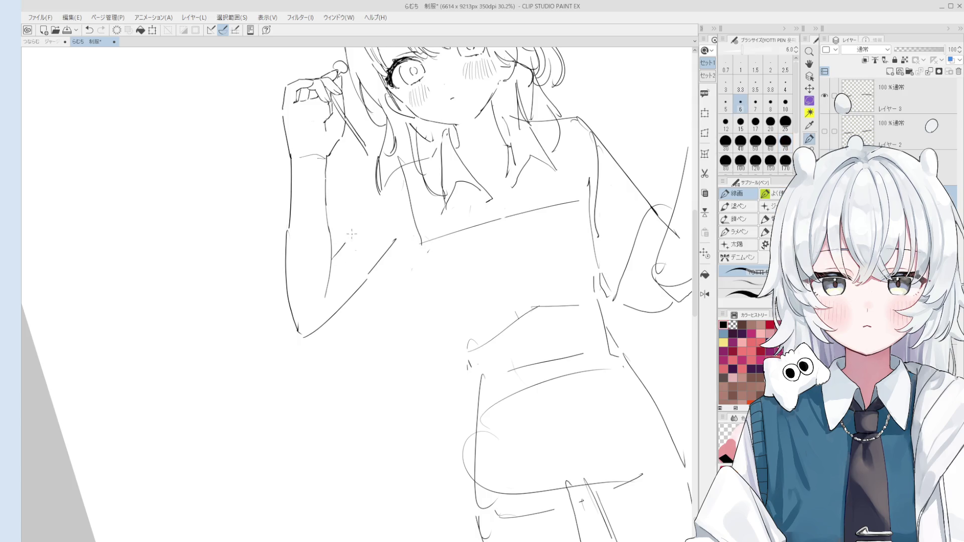
pyautogui.hotkey('ctrl', 'z')
pyautogui.moveTo(333, 255); pyautogui.dragTo(378, 200)
pyautogui.scroll(1, 377, 201)
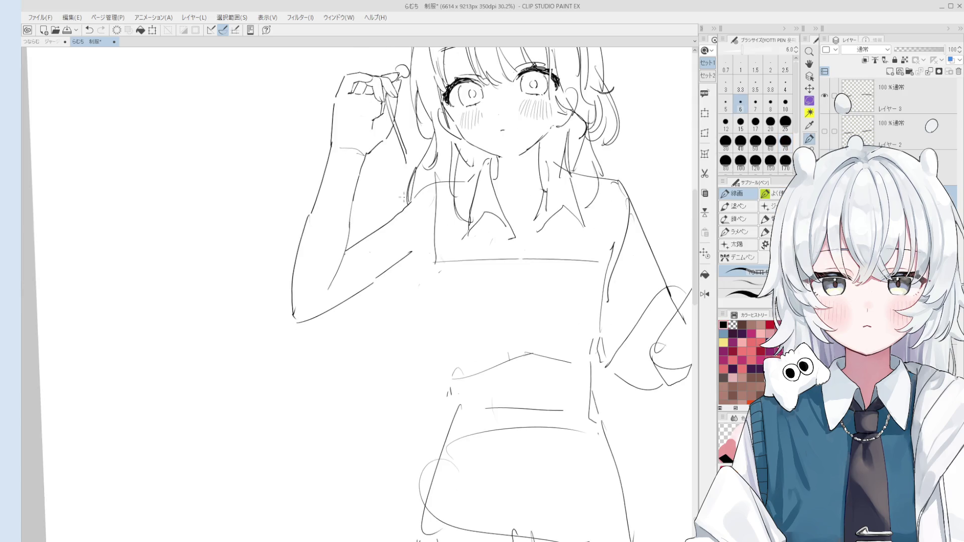
pyautogui.scroll(1, 407, 219)
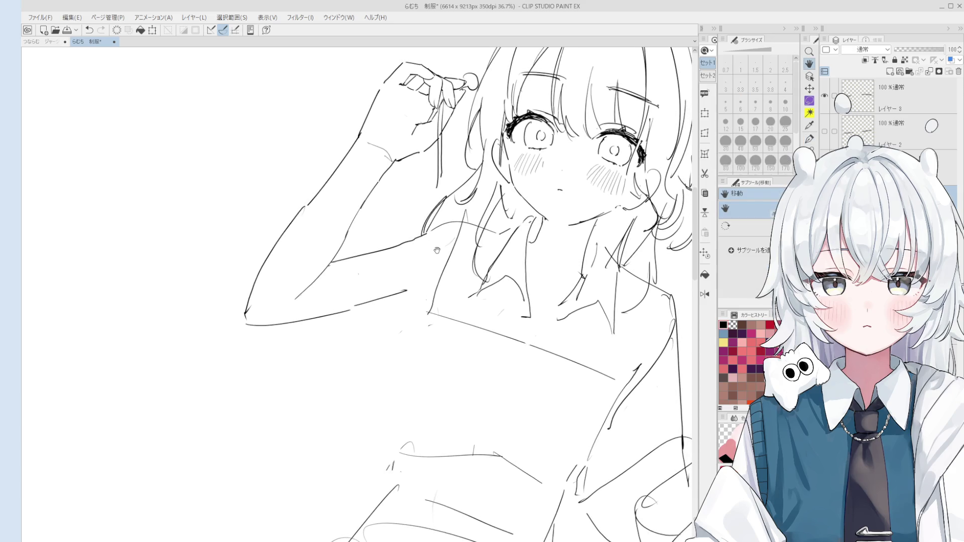
pyautogui.scroll(1, 456, 231)
pyautogui.scroll(1, 452, 234)
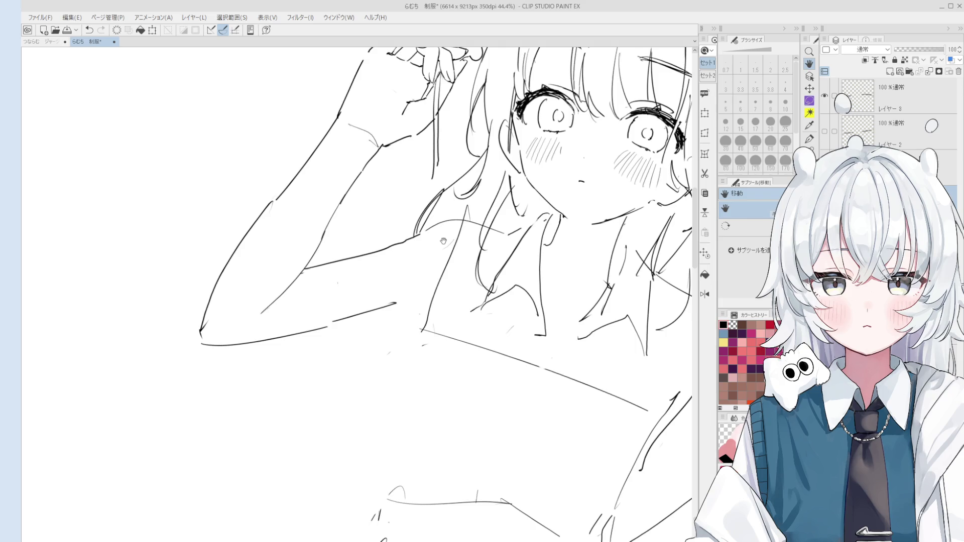
# Step: Flip and pan the canvas to review the arm against the torso and whole figure
pyautogui.moveTo(480, 286); pyautogui.dragTo(404, 226)
pyautogui.press('e')
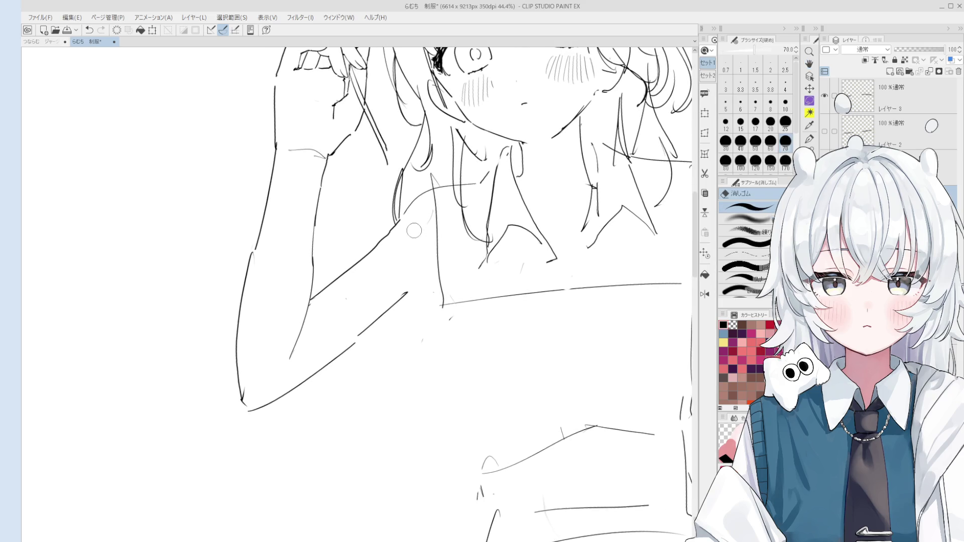
pyautogui.press('p')
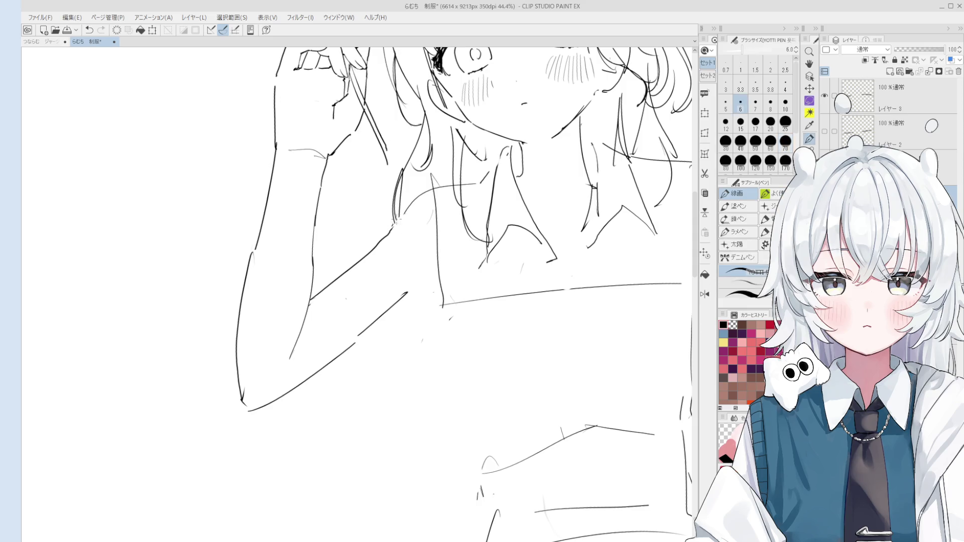
pyautogui.press('h')
pyautogui.press('e')
pyautogui.scroll(-1, 455, 210)
pyautogui.scroll(2, 393, 240)
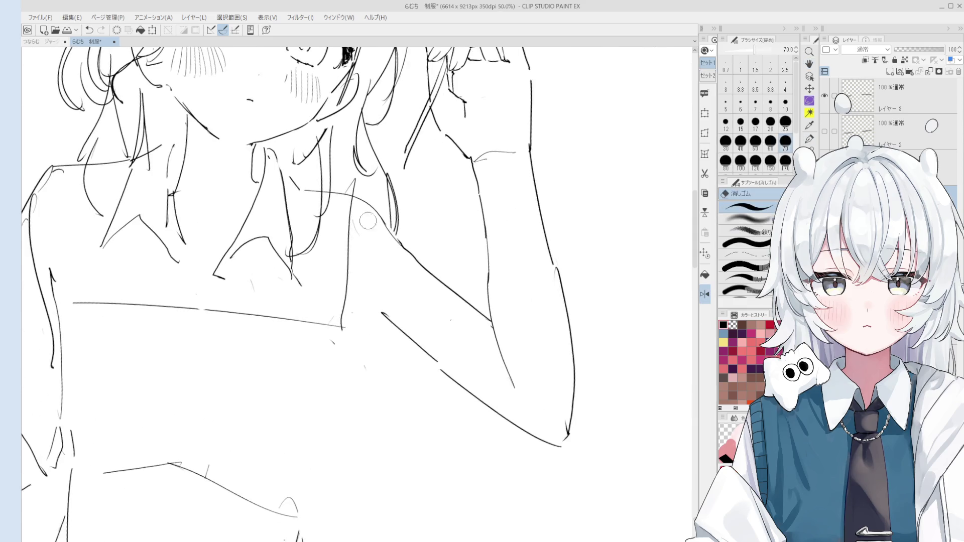
pyautogui.press('h')
pyautogui.scroll(-2, 392, 240)
pyautogui.moveTo(393, 240)
pyautogui.mouseDown()
pyautogui.moveTo(361, 233)
pyautogui.moveTo(384, 197)
pyautogui.mouseUp()
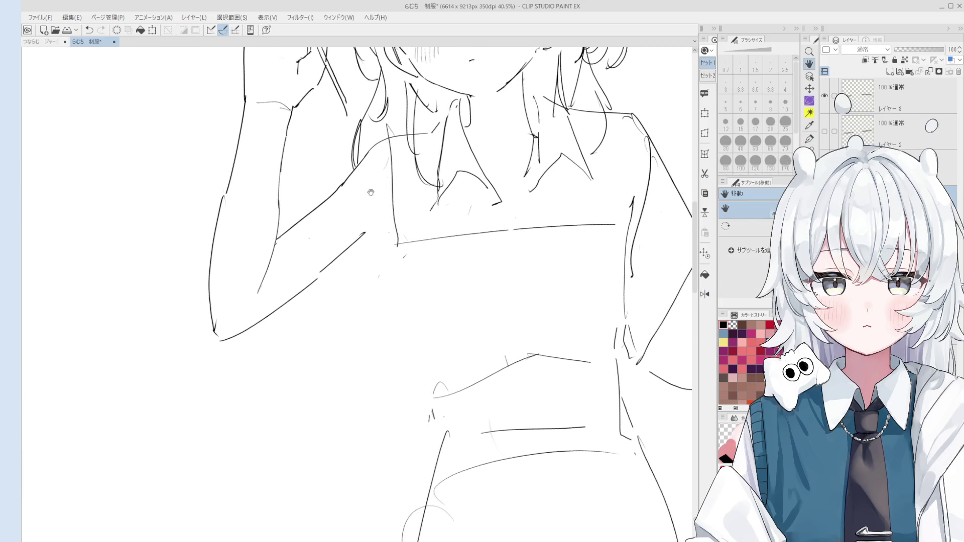
pyautogui.scroll(-2, 376, 178)
pyautogui.moveTo(397, 139); pyautogui.dragTo(362, 155)
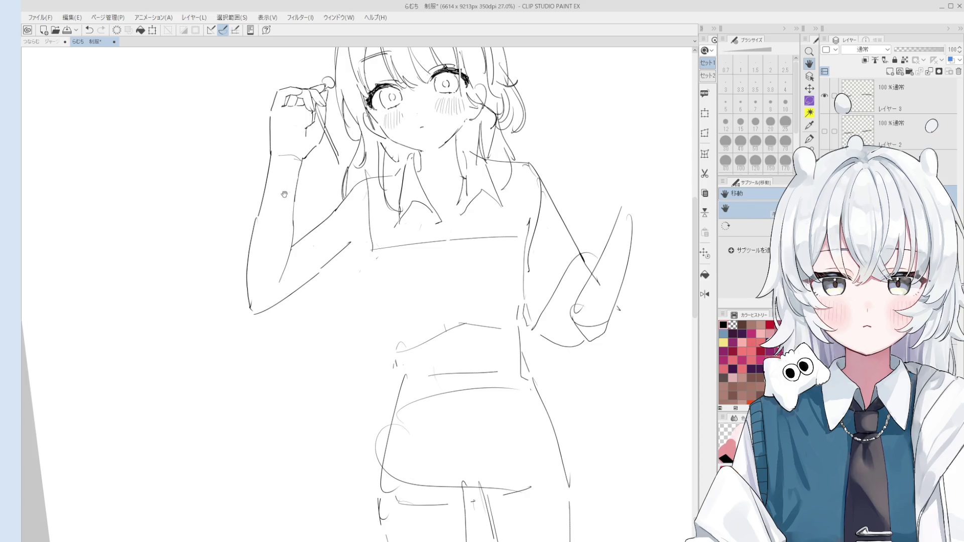
pyautogui.press('e')
pyautogui.scroll(1, 302, 181)
pyautogui.press('p')
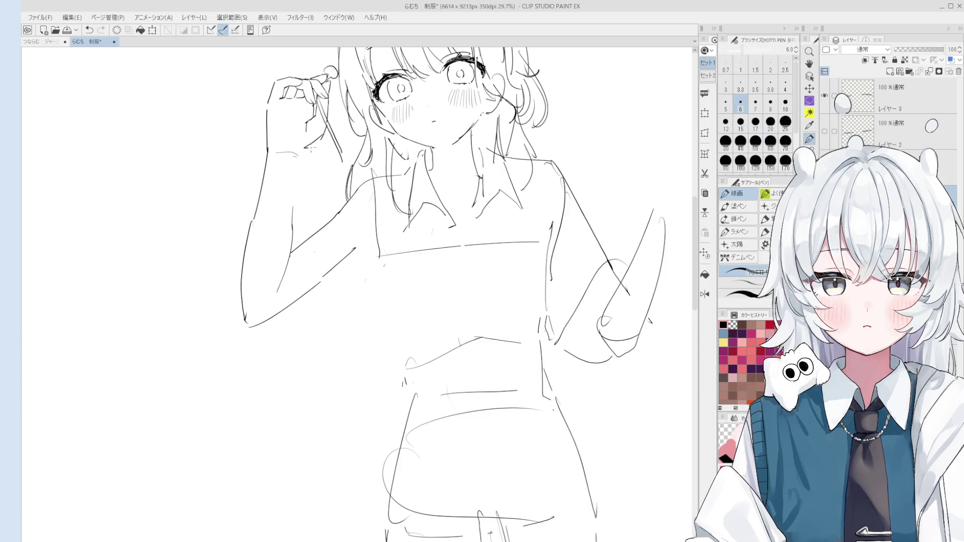
pyautogui.scroll(-1, 309, 153)
pyautogui.moveTo(309, 153)
pyautogui.mouseDown()
pyautogui.moveTo(312, 205)
pyautogui.moveTo(300, 238)
pyautogui.mouseUp()
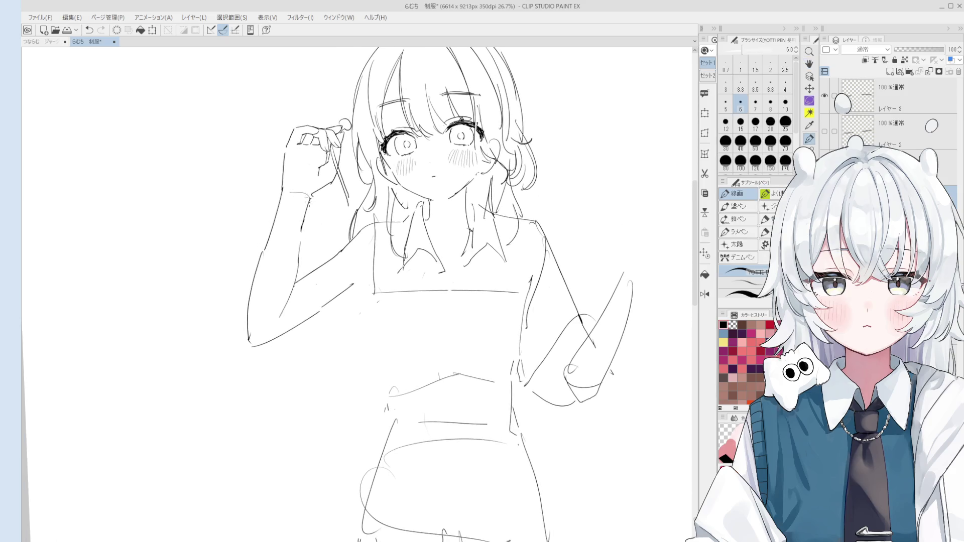
pyautogui.scroll(1, 313, 169)
pyautogui.scroll(1, 316, 166)
pyautogui.scroll(2, 322, 163)
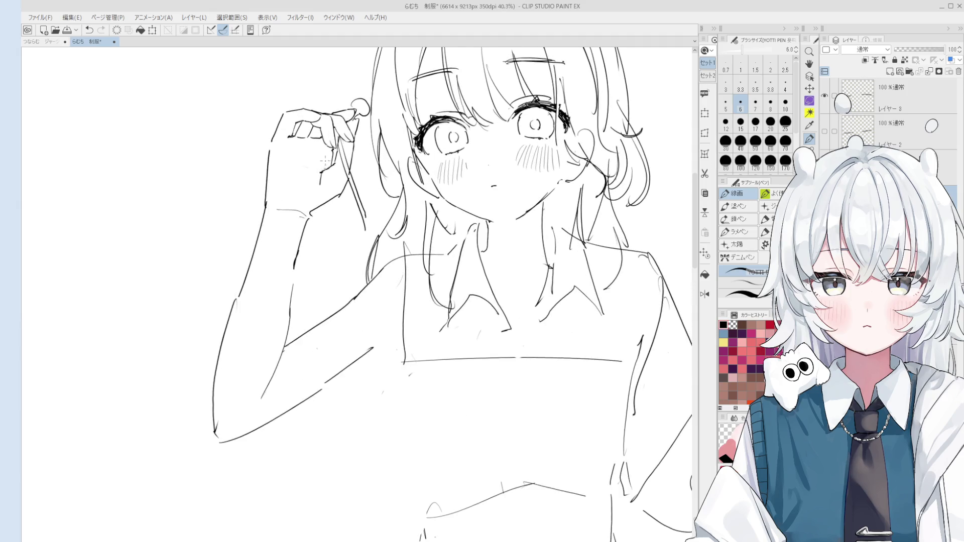
# Step: Lasso-select the raised hand and start a transform on it
pyautogui.press('m')
pyautogui.moveTo(335, 160)
pyautogui.mouseDown()
pyautogui.moveTo(351, 96)
pyautogui.moveTo(376, 95)
pyautogui.moveTo(364, 158)
pyautogui.moveTo(349, 141)
pyautogui.moveTo(350, 164)
pyautogui.mouseUp()
pyautogui.hotkey('ctrl', 't')
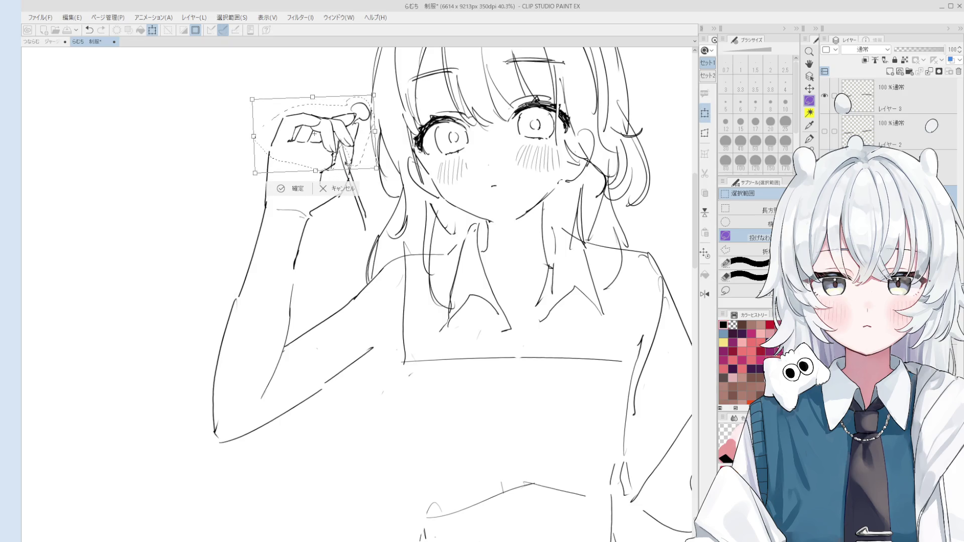
# Step: Confirm the hand's new position and clear the selection
pyautogui.click(281, 188)
pyautogui.click(274, 232)
pyautogui.scroll(3, 273, 230)
pyautogui.press('p')
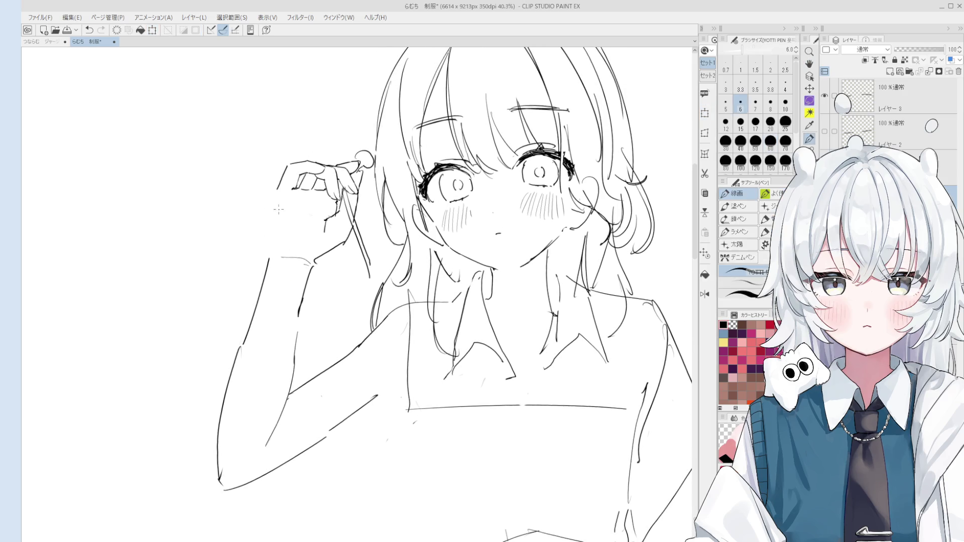
# Step: Redraw the hand's left outline, redoing it once, then reframe the figure
pyautogui.hotkey('ctrl', 'z')
pyautogui.moveTo(274, 198); pyautogui.dragTo(271, 251)
pyautogui.hotkey('ctrl', 'z')
pyautogui.hotkey('ctrl', 'z')
pyautogui.moveTo(274, 197); pyautogui.dragTo(271, 252)
pyautogui.scroll(-1, 270, 260)
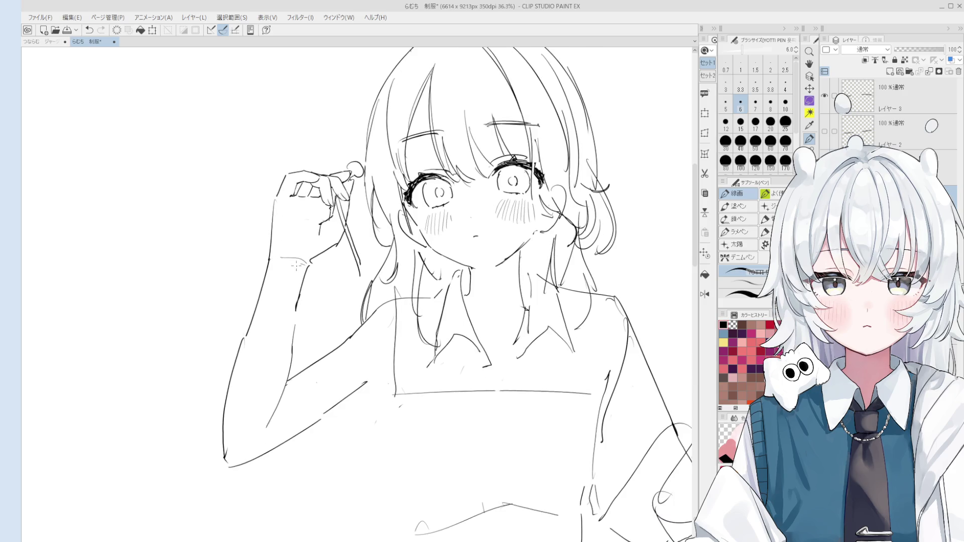
pyautogui.press('e')
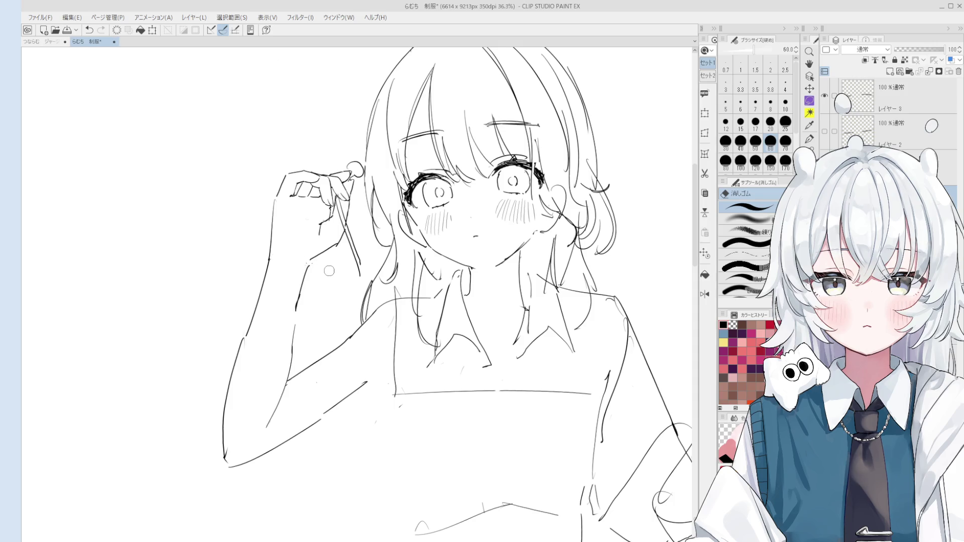
pyautogui.press('p')
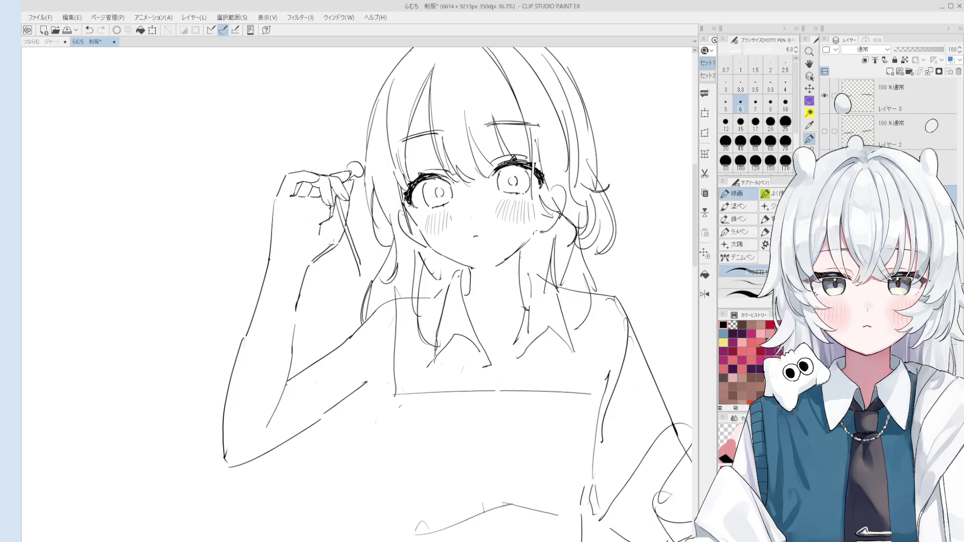
pyautogui.scroll(-1, 358, 294)
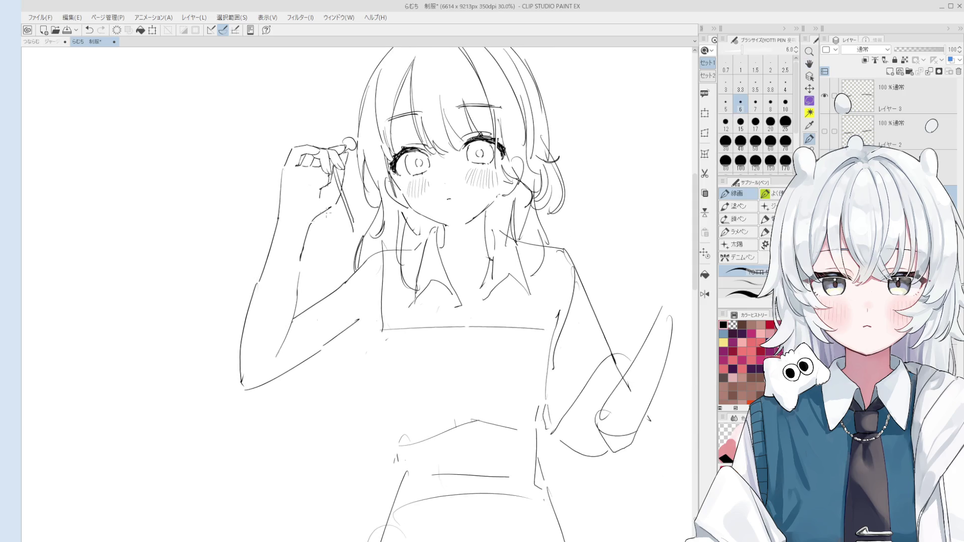
pyautogui.scroll(-2, 358, 294)
pyautogui.scroll(1, 527, 157)
pyautogui.moveTo(527, 157); pyautogui.dragTo(504, 189)
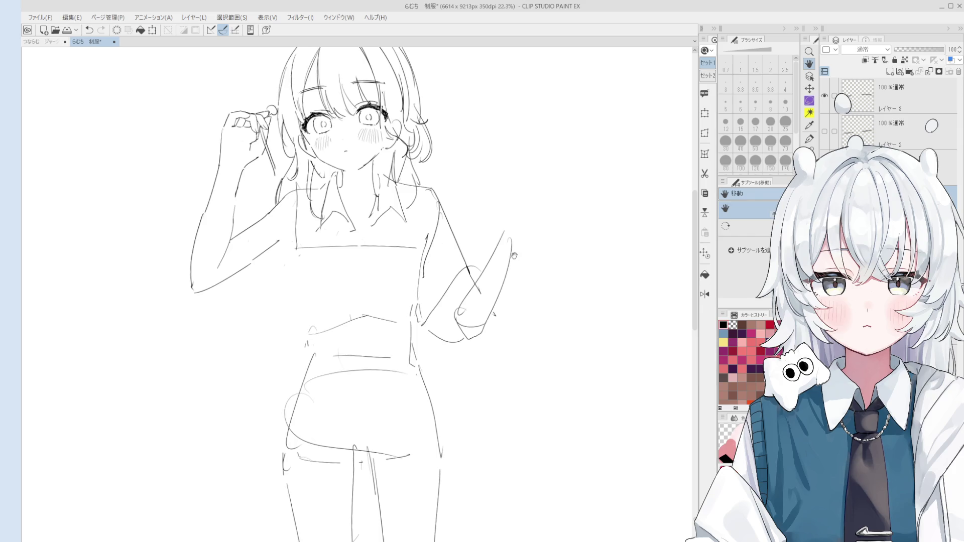
pyautogui.scroll(1, 462, 247)
# Step: Erase and attempt to redraw the tablet's right edge, undoing the failed strokes
pyautogui.press('e')
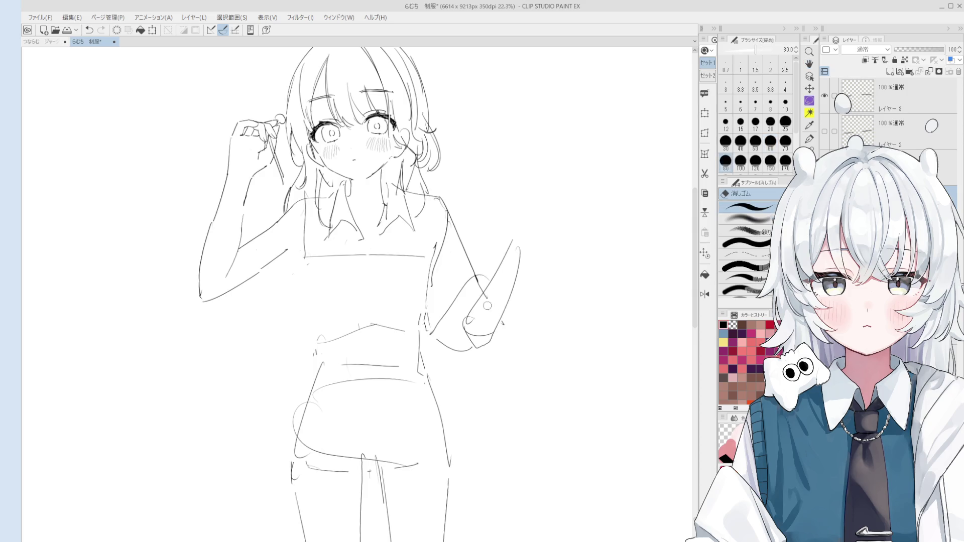
pyautogui.moveTo(499, 320); pyautogui.dragTo(518, 252)
pyautogui.press('p')
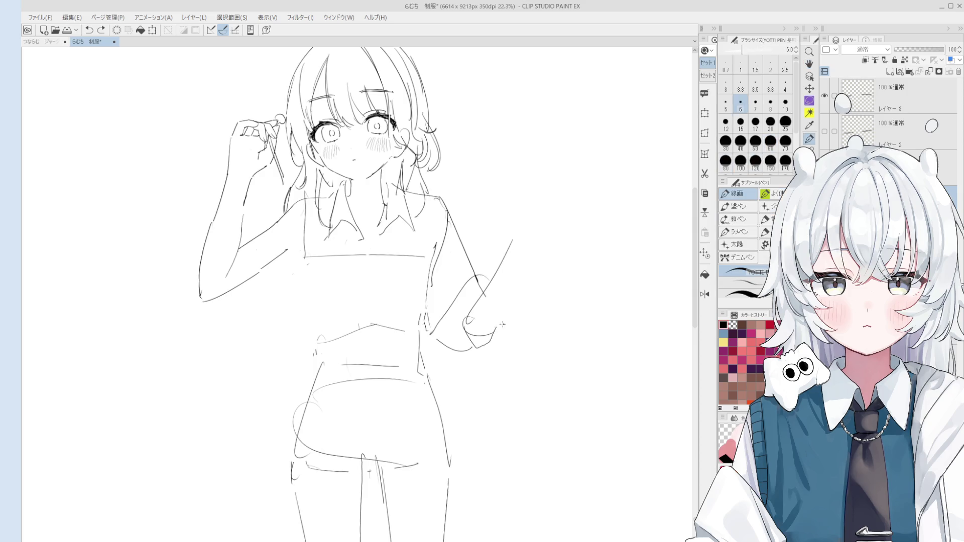
pyautogui.moveTo(496, 329); pyautogui.dragTo(531, 250)
pyautogui.hotkey('ctrl', 'z')
pyautogui.moveTo(503, 325)
pyautogui.mouseDown()
pyautogui.moveTo(521, 264)
pyautogui.moveTo(482, 296)
pyautogui.mouseUp()
pyautogui.hotkey('ctrl', 'z')
pyautogui.press('e')
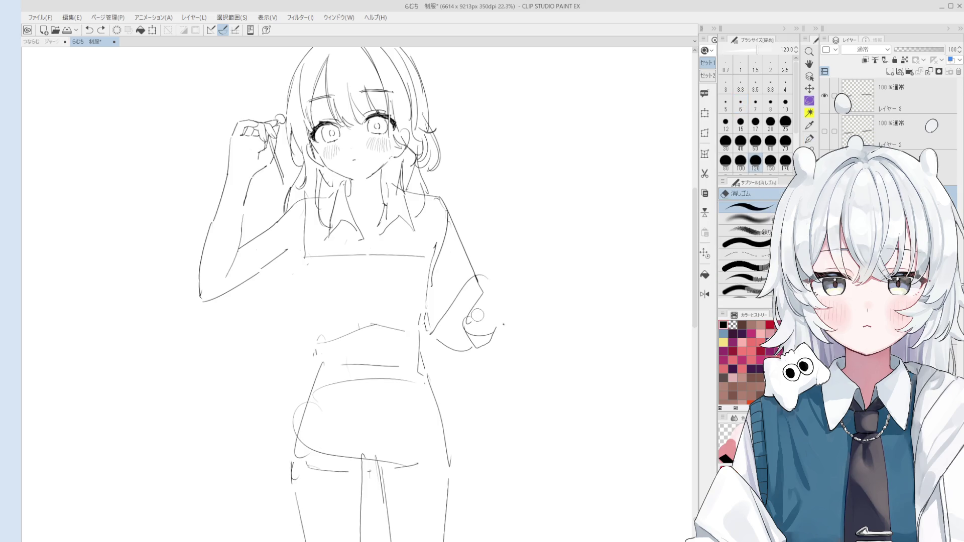
pyautogui.press('p')
pyautogui.scroll(-1, 465, 309)
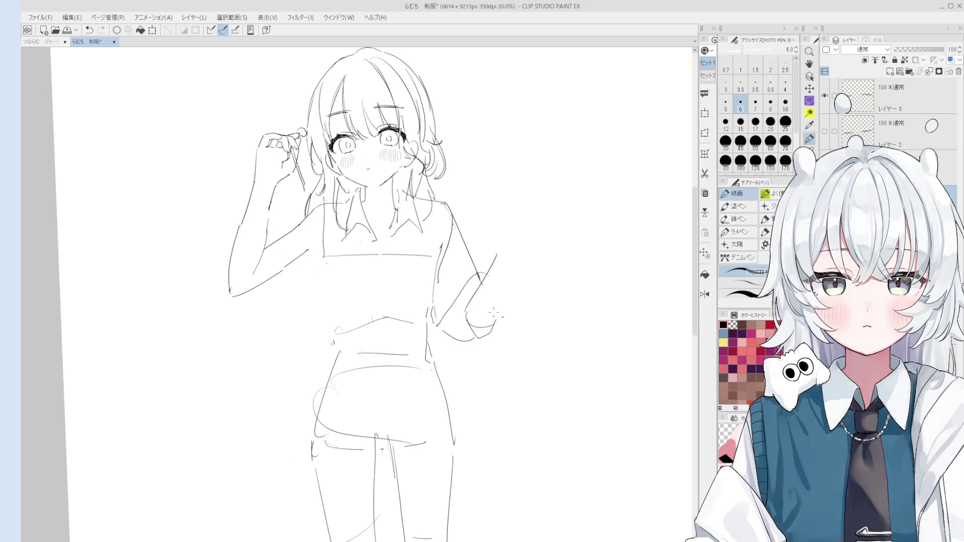
pyautogui.press('e')
# Step: Redraw the waving forearm's left and right edges as longer, cleaner strokes
pyautogui.moveTo(497, 253)
pyautogui.mouseDown()
pyautogui.moveTo(482, 291)
pyautogui.moveTo(488, 268)
pyautogui.mouseUp()
pyautogui.press('p')
pyautogui.hotkey('ctrl', 'z')
pyautogui.moveTo(468, 314); pyautogui.dragTo(500, 242)
pyautogui.moveTo(497, 318); pyautogui.dragTo(516, 252)
pyautogui.moveTo(468, 296); pyautogui.dragTo(491, 258)
pyautogui.hotkey('ctrl', 'z')
pyautogui.moveTo(470, 299); pyautogui.dragTo(494, 248)
pyautogui.hotkey('ctrl', 'z')
pyautogui.hotkey('ctrl', 'z')
pyautogui.moveTo(494, 325); pyautogui.dragTo(512, 250)
pyautogui.scroll(2, 508, 246)
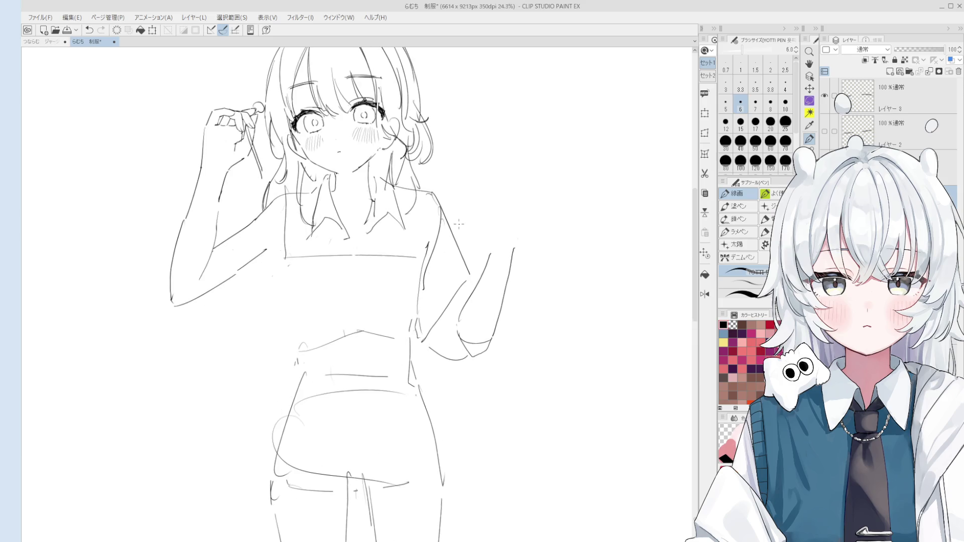
pyautogui.moveTo(488, 243); pyautogui.dragTo(500, 255)
pyautogui.scroll(2, 498, 252)
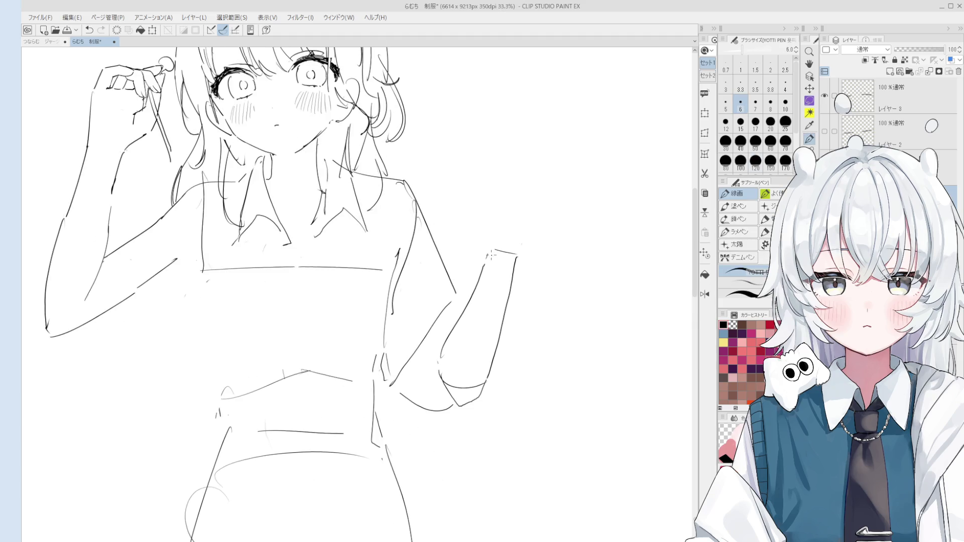
pyautogui.scroll(-1, 495, 240)
# Step: Sketch the first rough finger strokes of the waving hand above the forearm
pyautogui.moveTo(486, 234)
pyautogui.mouseDown()
pyautogui.moveTo(458, 197)
pyautogui.moveTo(486, 213)
pyautogui.mouseUp()
pyautogui.hotkey('ctrl', 'z')
pyautogui.hotkey('ctrl', 'z')
pyautogui.hotkey('ctrl', 'z')
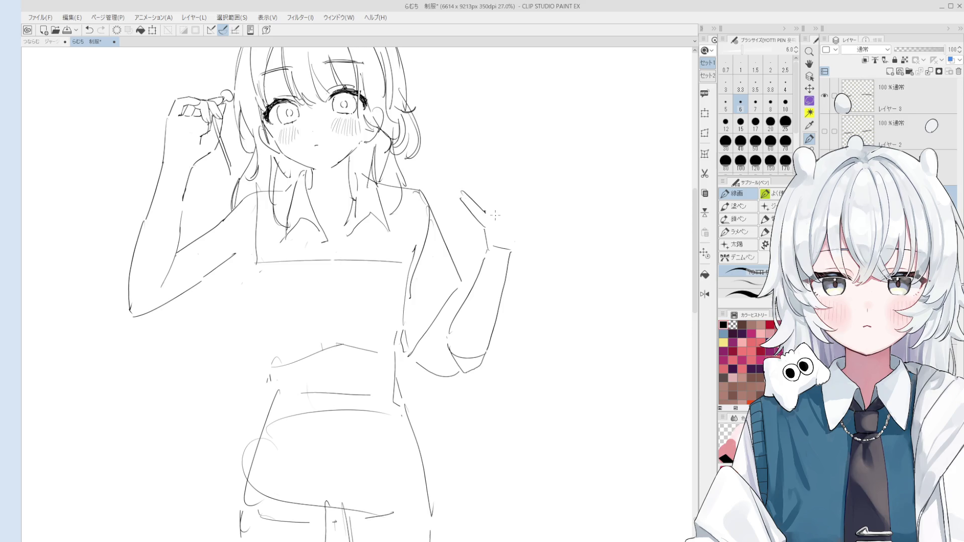
pyautogui.hotkey('ctrl', 'z')
pyautogui.moveTo(467, 165); pyautogui.dragTo(496, 194)
pyautogui.hotkey('ctrl', 'z')
pyautogui.moveTo(470, 164); pyautogui.dragTo(497, 198)
pyautogui.scroll(1, 509, 200)
pyautogui.press('e')
# Step: Erase the rough finger strokes and draw new diagonal finger lines beside the hand
pyautogui.moveTo(458, 151); pyautogui.dragTo(491, 208)
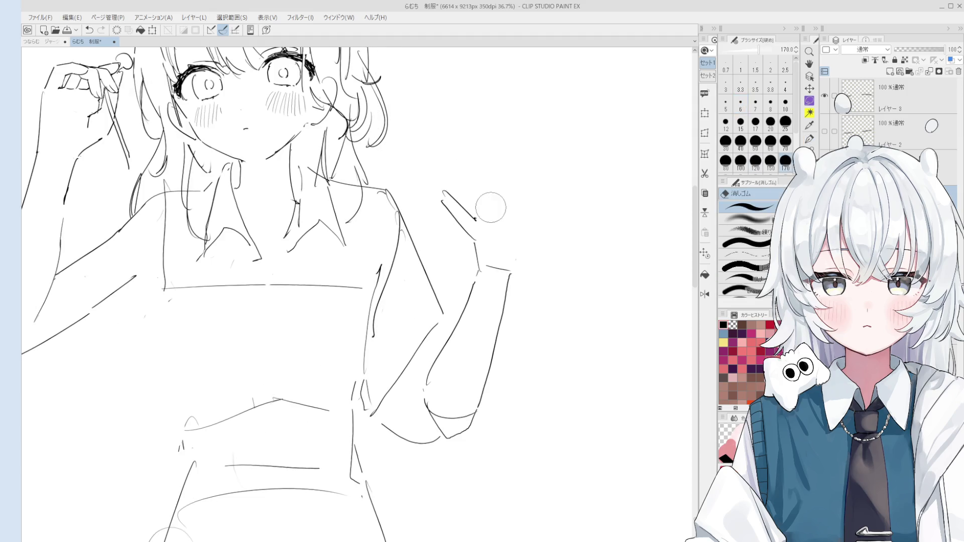
pyautogui.press('p')
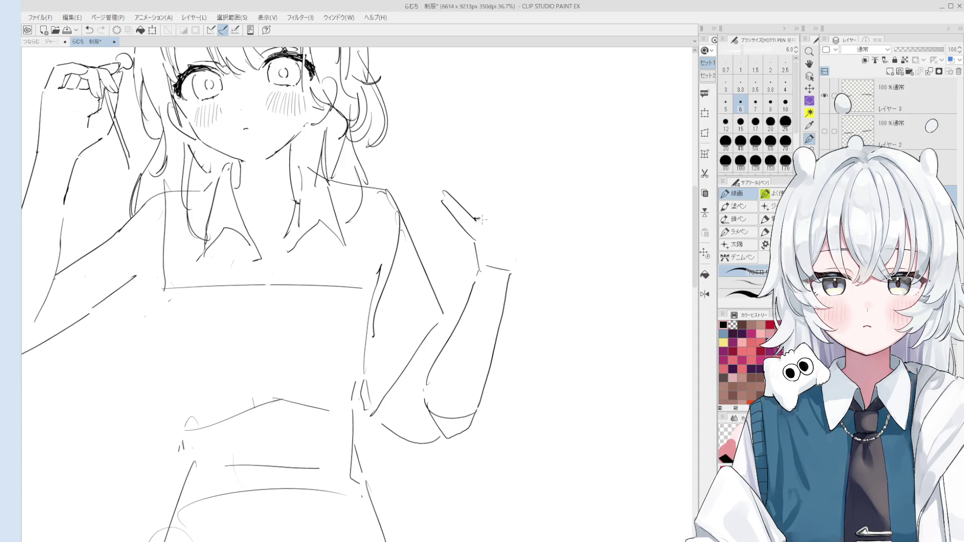
pyautogui.moveTo(480, 215); pyautogui.dragTo(442, 166)
pyautogui.hotkey('ctrl', 'z')
pyautogui.moveTo(450, 163); pyautogui.dragTo(482, 199)
pyautogui.scroll(1, 467, 205)
pyautogui.press('e')
pyautogui.moveTo(434, 184); pyautogui.dragTo(480, 221)
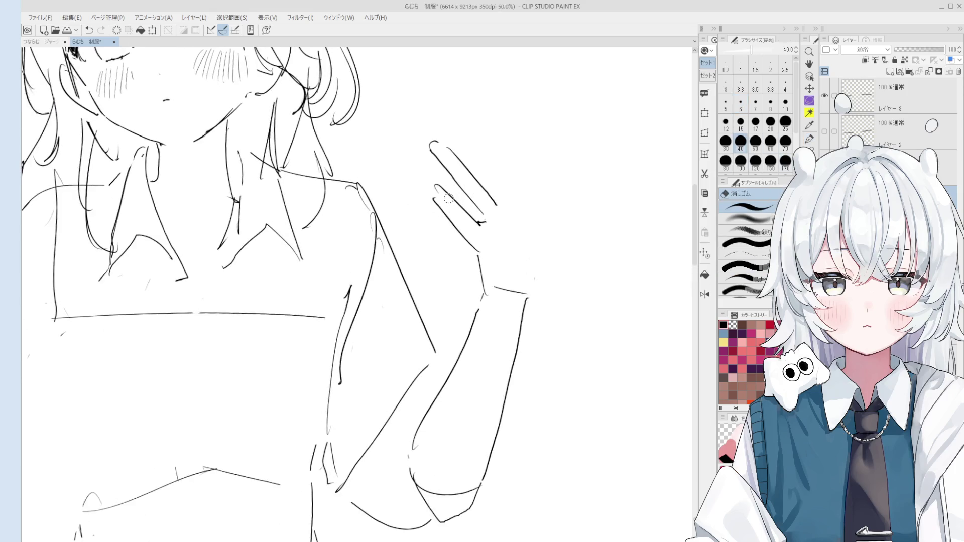
pyautogui.press('p')
pyautogui.press('e')
pyautogui.moveTo(433, 197); pyautogui.dragTo(480, 252)
pyautogui.press('p')
pyautogui.moveTo(448, 218); pyautogui.dragTo(474, 238)
# Step: Rework the finger contour with curling strokes, undoing and erasing failed attempts
pyautogui.hotkey('ctrl', 'z')
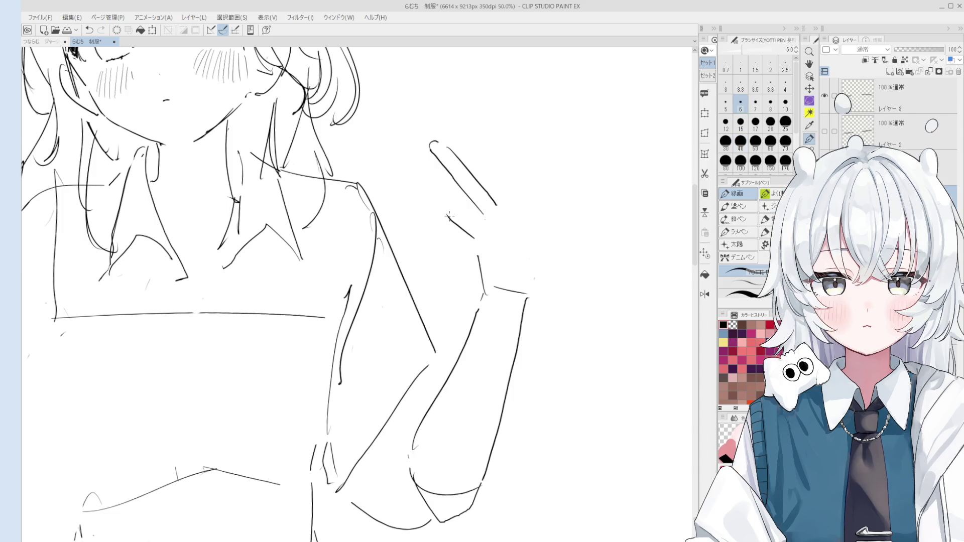
pyautogui.moveTo(425, 178)
pyautogui.mouseDown()
pyautogui.moveTo(447, 215)
pyautogui.moveTo(482, 222)
pyautogui.mouseUp()
pyautogui.hotkey('ctrl', 'z')
pyautogui.hotkey('ctrl', 'z')
pyautogui.moveTo(426, 180); pyautogui.dragTo(461, 203)
pyautogui.hotkey('ctrl', 'z')
pyautogui.hotkey('ctrl', 'z')
pyautogui.moveTo(435, 177); pyautogui.dragTo(485, 223)
pyautogui.hotkey('ctrl', 'z')
pyautogui.hotkey('ctrl', 'z')
pyautogui.hotkey('ctrl', 'z')
pyautogui.scroll(1, 485, 223)
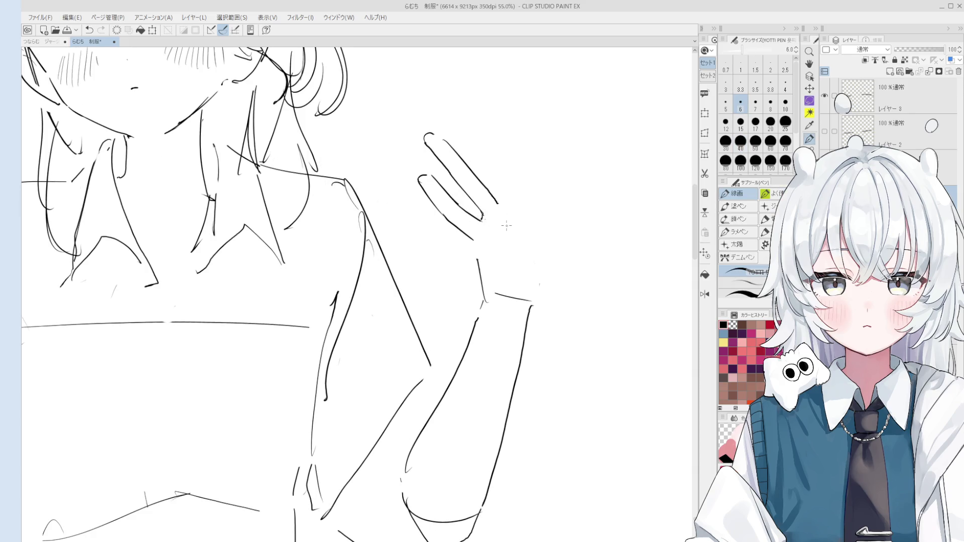
pyautogui.scroll(-1, 484, 216)
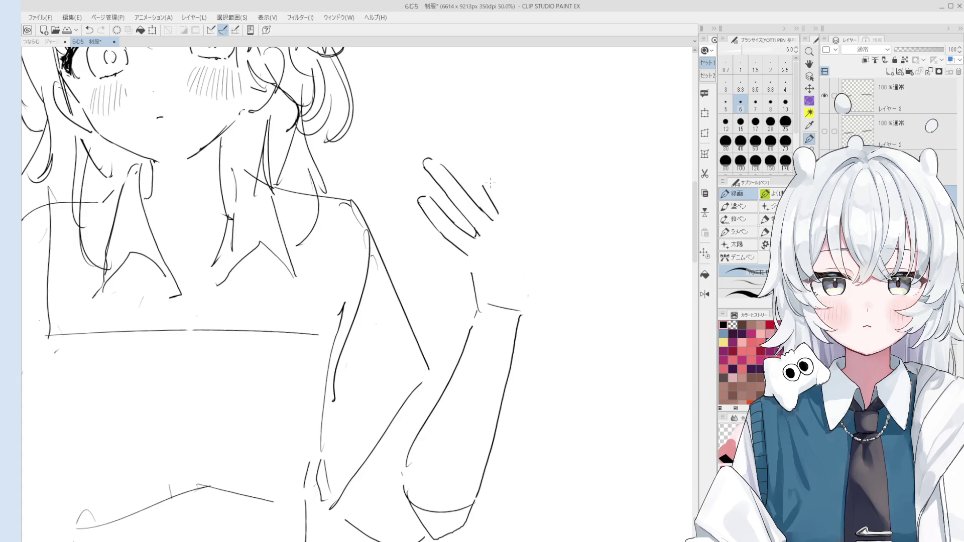
pyautogui.scroll(-1, 485, 191)
pyautogui.press('e')
pyautogui.press('p')
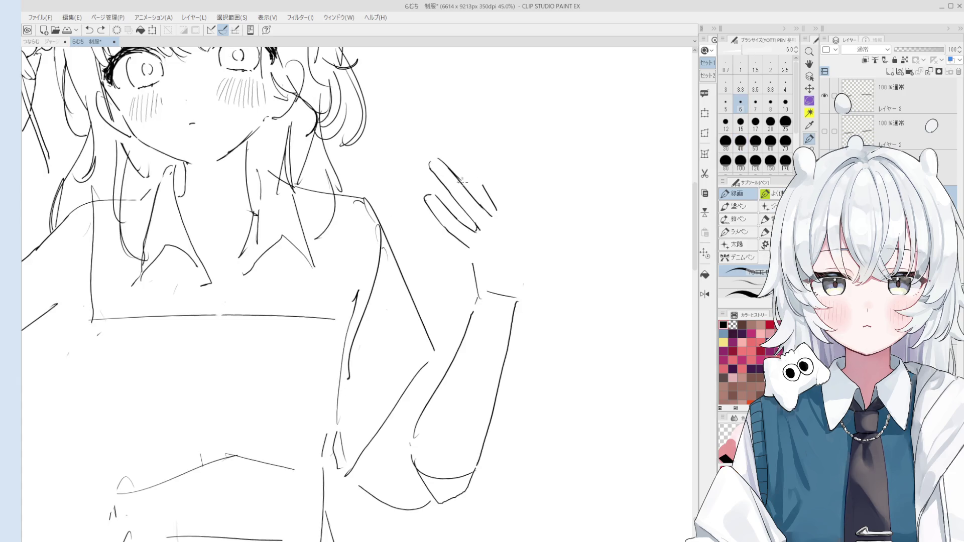
pyautogui.scroll(-1, 445, 167)
pyautogui.press('e')
pyautogui.scroll(1, 444, 170)
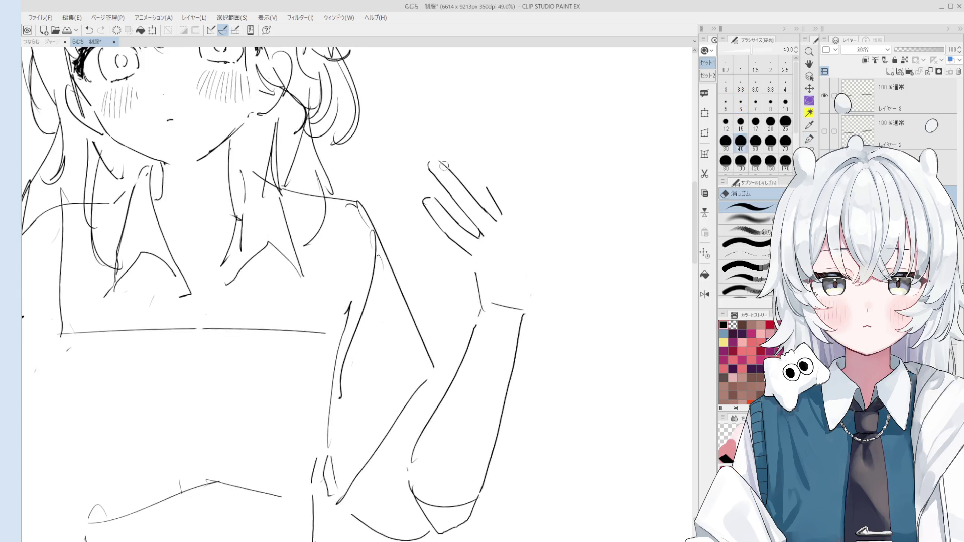
pyautogui.scroll(1, 441, 172)
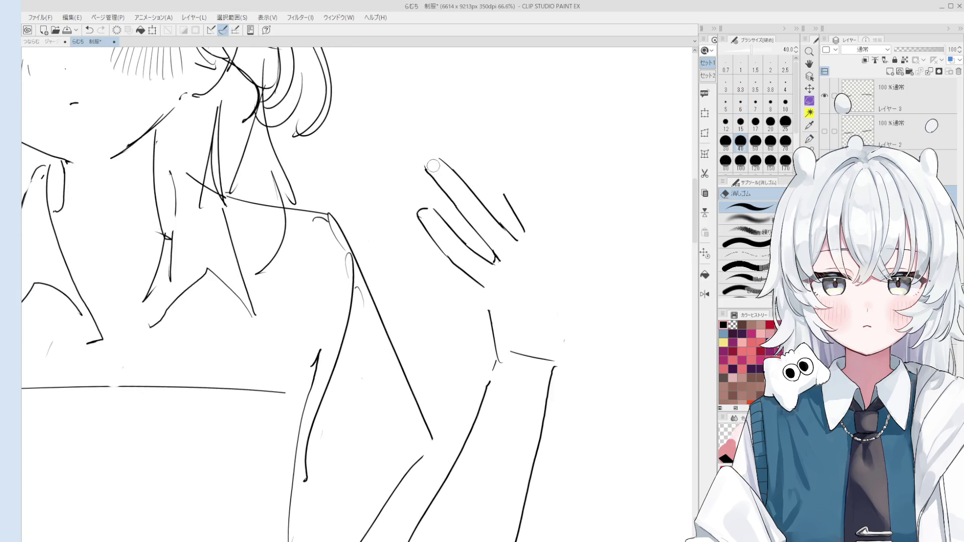
pyautogui.press('p')
pyautogui.press('e')
pyautogui.press('p')
# Step: Extend the finger stroke up-left, trim its tip and draw a new finger outline
pyautogui.moveTo(491, 179); pyautogui.dragTo(456, 142)
pyautogui.hotkey('ctrl', 'z')
pyautogui.moveTo(509, 196); pyautogui.dragTo(451, 143)
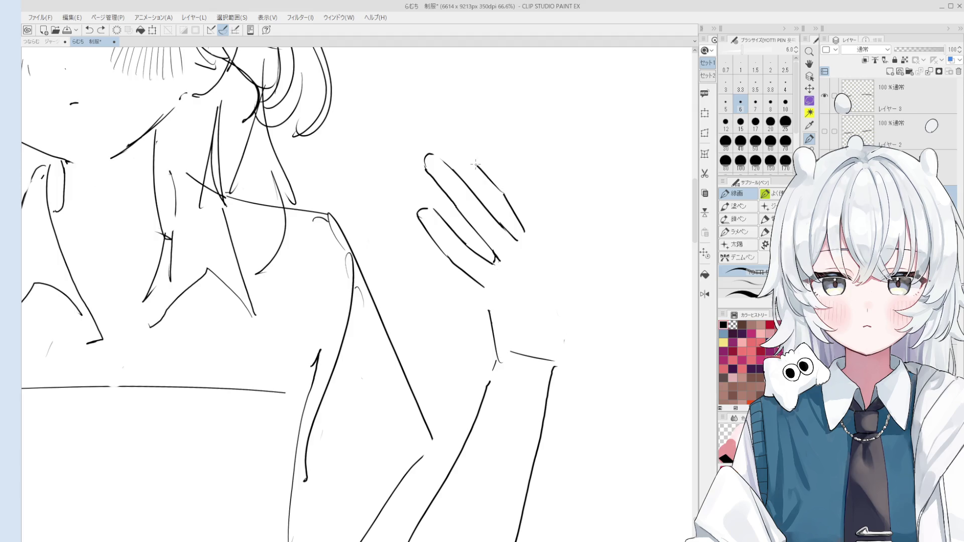
pyautogui.press('e')
pyautogui.click(455, 136)
pyautogui.press('p')
pyautogui.moveTo(451, 150)
pyautogui.mouseDown()
pyautogui.moveTo(460, 133)
pyautogui.moveTo(496, 161)
pyautogui.mouseUp()
pyautogui.hotkey('ctrl', 'z')
pyautogui.hotkey('ctrl', 'z')
pyautogui.moveTo(462, 132)
pyautogui.mouseDown()
pyautogui.moveTo(508, 166)
pyautogui.moveTo(499, 160)
pyautogui.mouseUp()
pyautogui.hotkey('ctrl', 'z')
pyautogui.scroll(-1, 502, 158)
pyautogui.press('e')
pyautogui.scroll(2, 501, 163)
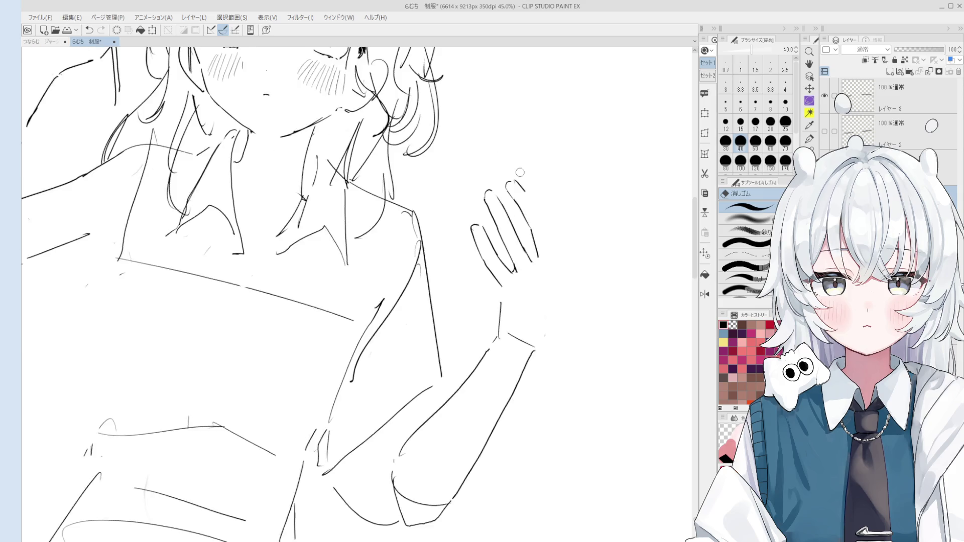
pyautogui.press('p')
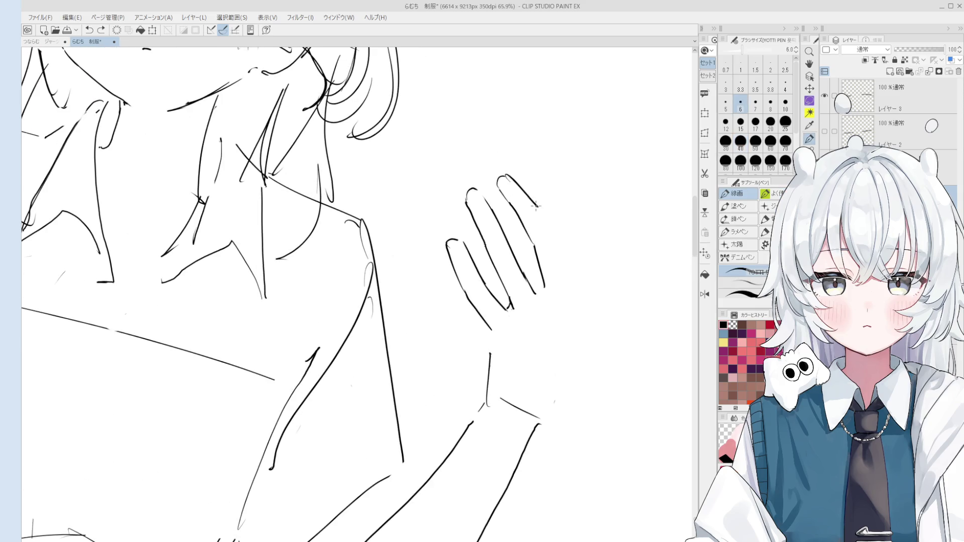
pyautogui.scroll(-1, 533, 201)
# Step: Redraw the top fingertip curve and the fingers' lower segments shorter, rotating the view to check
pyautogui.hotkey('ctrl', 'z')
pyautogui.moveTo(483, 156); pyautogui.dragTo(507, 167)
pyautogui.hotkey('ctrl', 'z')
pyautogui.hotkey('ctrl', 'z')
pyautogui.hotkey('ctrl', 'z')
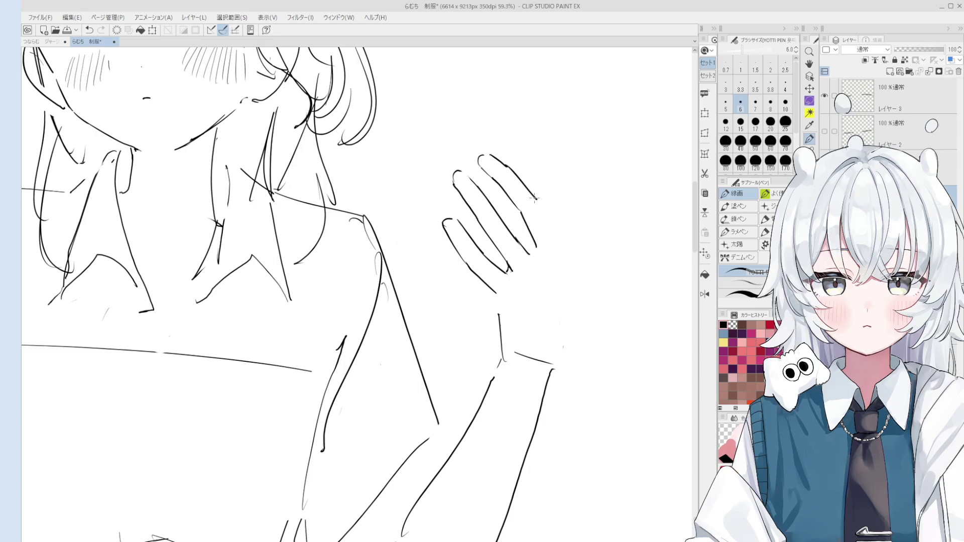
pyautogui.press('-')
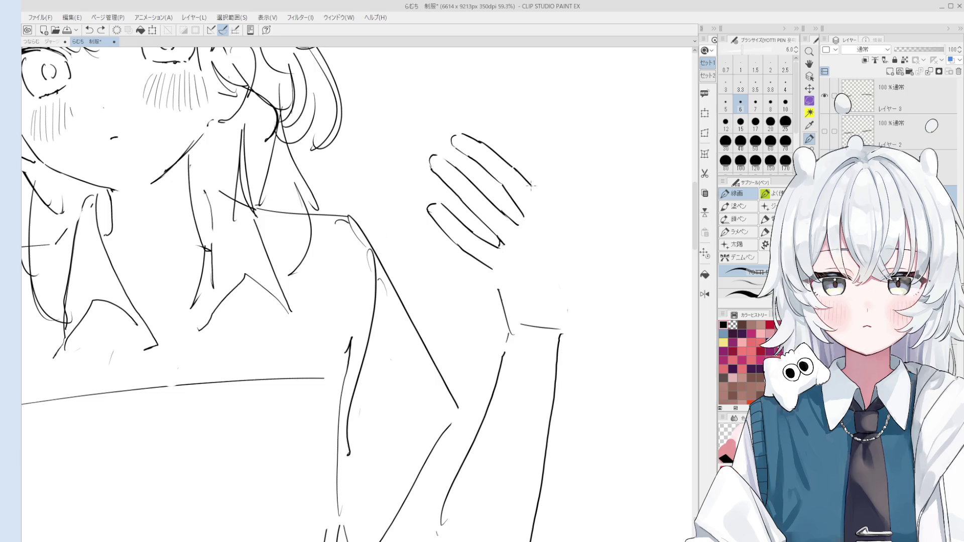
pyautogui.hotkey('ctrl', 'z')
pyautogui.moveTo(498, 182)
pyautogui.mouseDown()
pyautogui.moveTo(525, 222)
pyautogui.moveTo(537, 201)
pyautogui.mouseUp()
pyautogui.hotkey('ctrl', 'z')
pyautogui.moveTo(516, 169); pyautogui.dragTo(536, 198)
pyautogui.scroll(1, 546, 198)
pyautogui.press('^')
pyautogui.press('^')
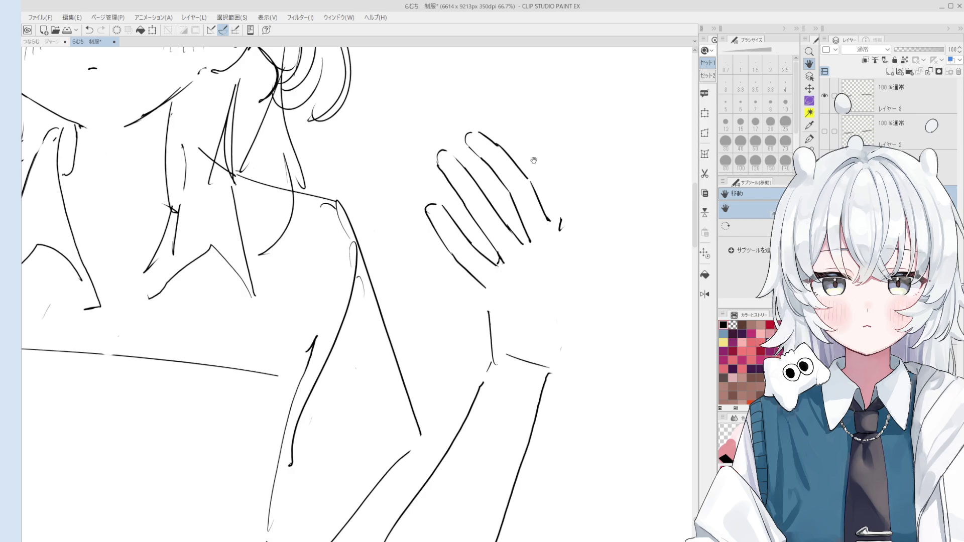
pyautogui.press('-')
pyautogui.press('-')
pyautogui.scroll(-3, 506, 176)
pyautogui.scroll(3, 491, 183)
# Step: With the canvas flipped, draw the new finger's left edge beside the others, retrying until it reads cleanly
pyautogui.press('p')
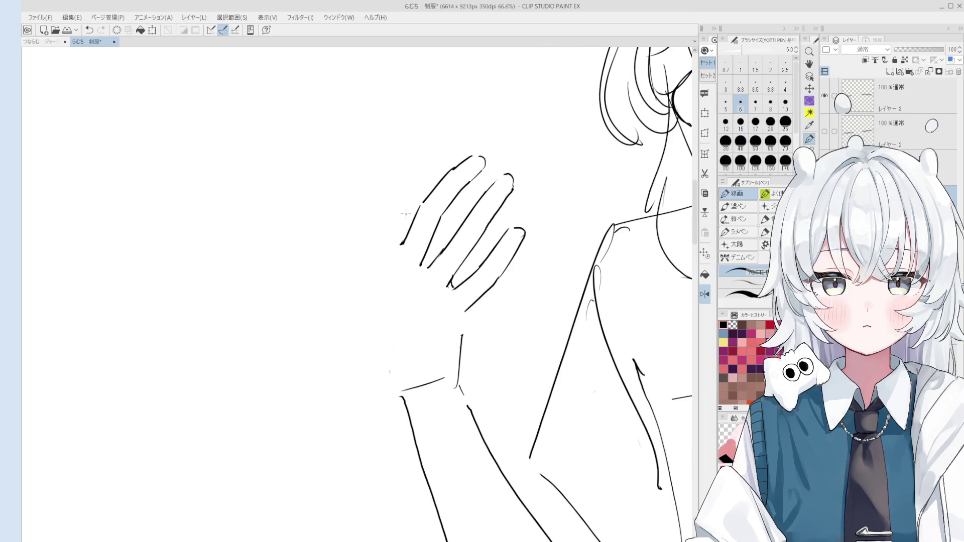
pyautogui.moveTo(384, 245)
pyautogui.mouseDown()
pyautogui.moveTo(381, 205)
pyautogui.moveTo(431, 276)
pyautogui.moveTo(415, 271)
pyautogui.moveTo(386, 163)
pyautogui.moveTo(370, 182)
pyautogui.moveTo(374, 207)
pyautogui.mouseUp()
pyautogui.hotkey('ctrl', 'z')
pyautogui.press('h')
pyautogui.press('e')
pyautogui.press('p')
pyautogui.hotkey('ctrl', 'z')
pyautogui.hotkey('ctrl', 'z')
pyautogui.press('e')
pyautogui.moveTo(370, 168)
pyautogui.mouseDown()
pyautogui.moveTo(388, 223)
pyautogui.moveTo(373, 179)
pyautogui.moveTo(383, 159)
pyautogui.moveTo(371, 186)
pyautogui.moveTo(385, 223)
pyautogui.mouseUp()
pyautogui.press('p')
pyautogui.hotkey('ctrl', 'z')
pyautogui.press('e')
pyautogui.press('p')
pyautogui.press('e')
pyautogui.press('p')
pyautogui.hotkey('ctrl', 'z')
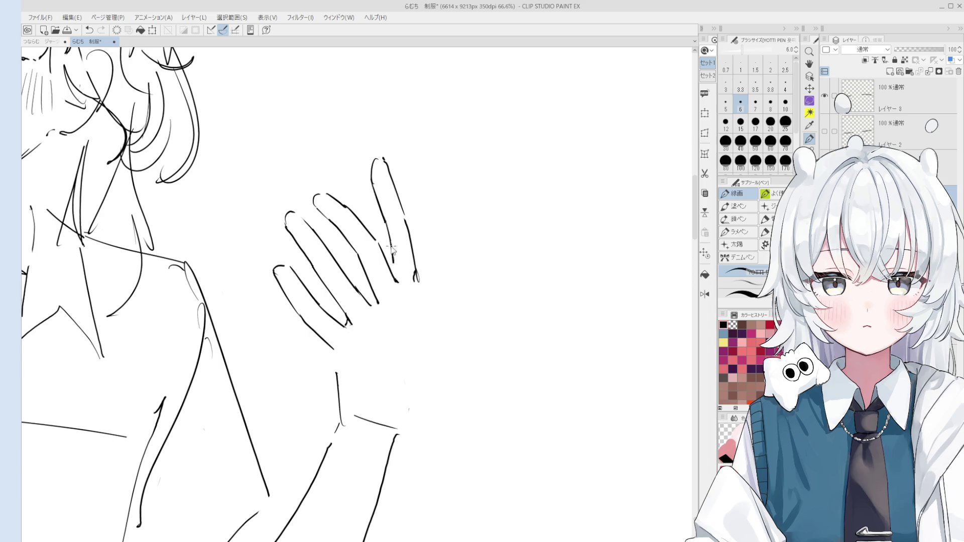
pyautogui.scroll(-1, 397, 249)
# Step: Extend the rightmost finger downward, undoing the attempts that run too long
pyautogui.press('e')
pyautogui.press('p')
pyautogui.scroll(-1, 387, 236)
pyautogui.press('e')
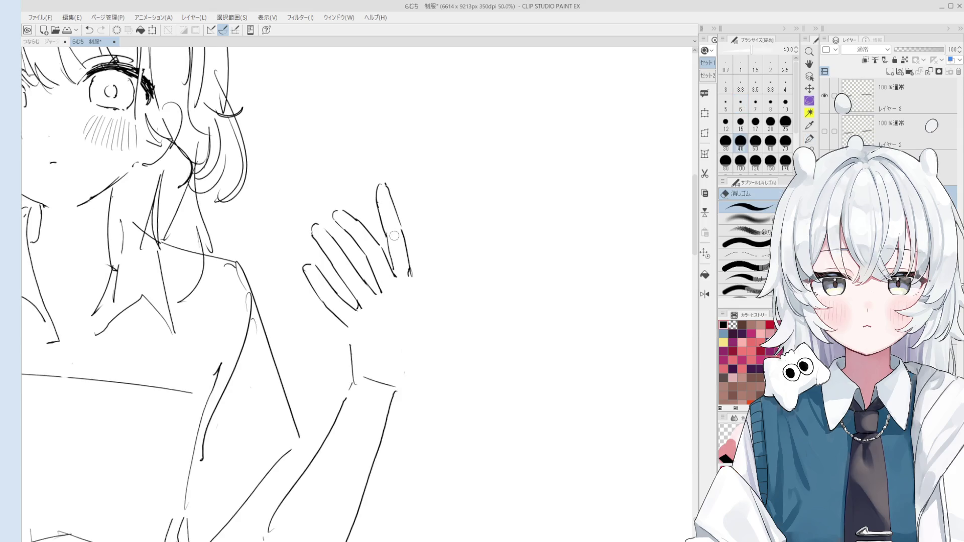
pyautogui.scroll(1, 388, 239)
pyautogui.scroll(1, 389, 240)
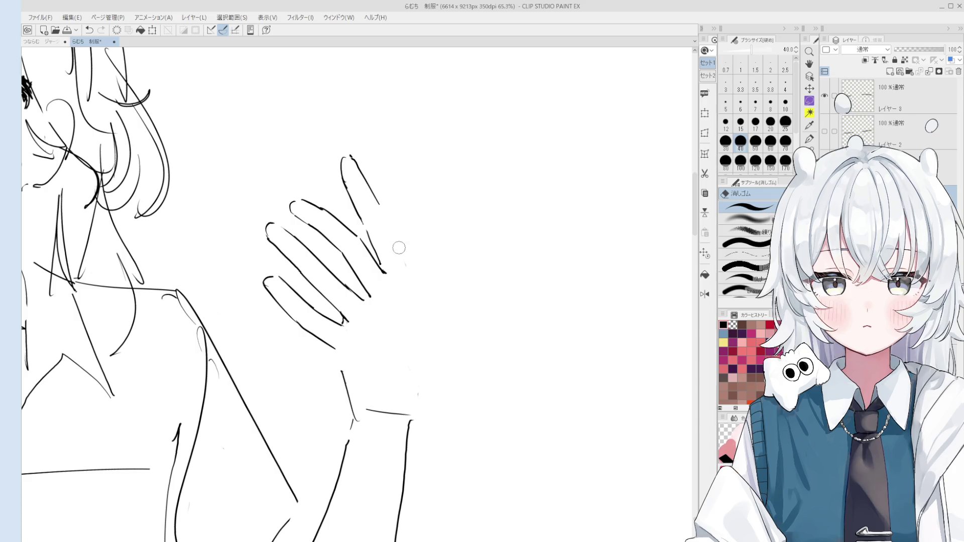
pyautogui.press('p')
pyautogui.moveTo(382, 211); pyautogui.dragTo(401, 260)
pyautogui.hotkey('ctrl', 'z')
pyautogui.moveTo(383, 211); pyautogui.dragTo(414, 314)
pyautogui.hotkey('ctrl', 'z')
pyautogui.scroll(-1, 403, 261)
pyautogui.scroll(-1, 404, 266)
pyautogui.scroll(1, 405, 270)
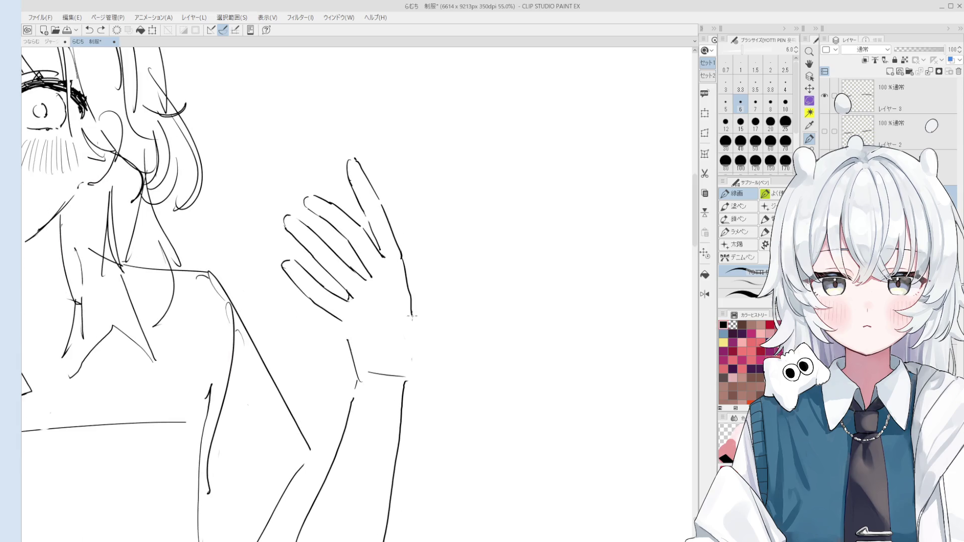
pyautogui.press('m')
# Step: Lasso the waving hand and rotate it to a more upright tilt with Ctrl+T, then commit
pyautogui.moveTo(353, 330)
pyautogui.mouseDown()
pyautogui.moveTo(455, 291)
pyautogui.moveTo(428, 334)
pyautogui.mouseUp()
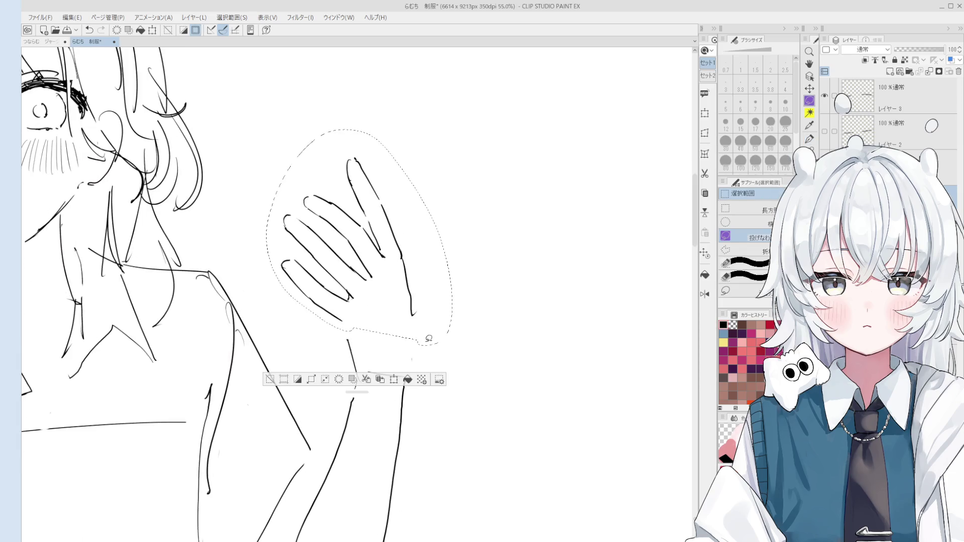
pyautogui.hotkey('ctrl', 't')
pyautogui.moveTo(417, 148); pyautogui.dragTo(419, 213)
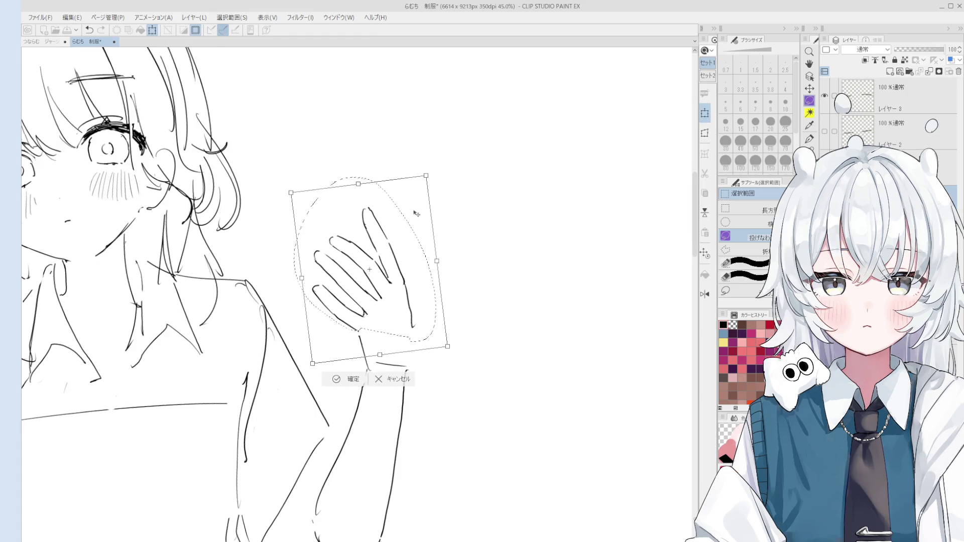
pyautogui.scroll(-3, 419, 213)
pyautogui.press('Return')
pyautogui.press('p')
pyautogui.scroll(-5, 417, 212)
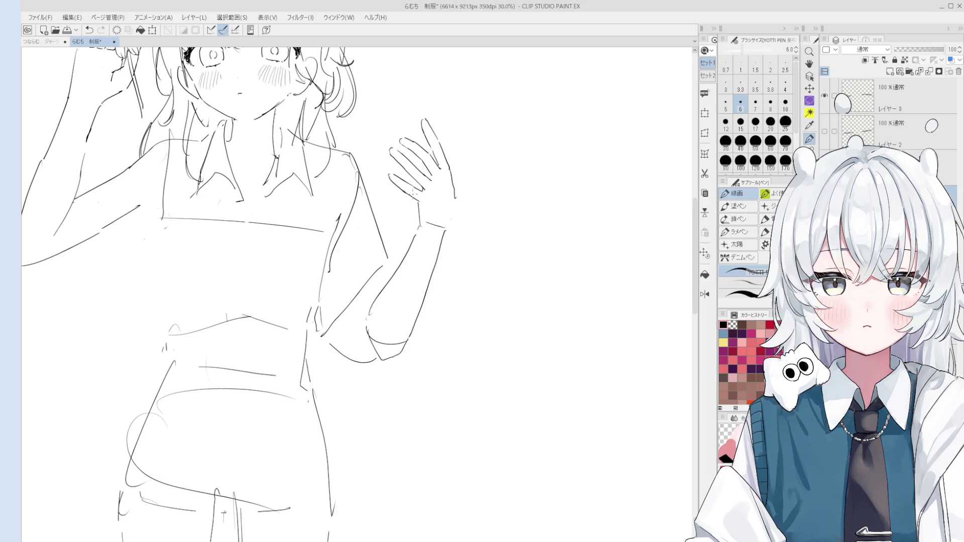
# Step: Step back and forth through the hand's edit history to settle on the version to keep
pyautogui.press('e')
pyautogui.scroll(2, 470, 260)
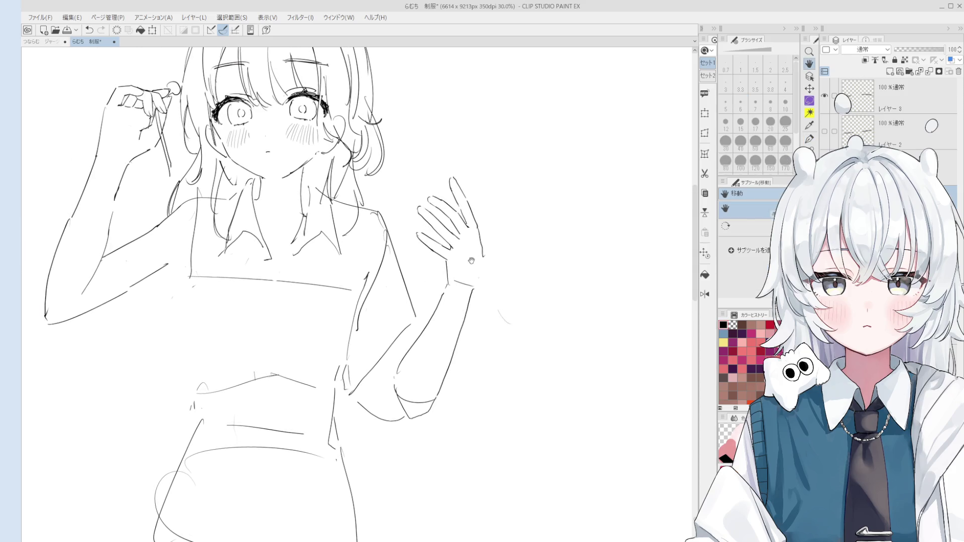
pyautogui.scroll(1, 464, 236)
pyautogui.hotkey('ctrl', 'z')
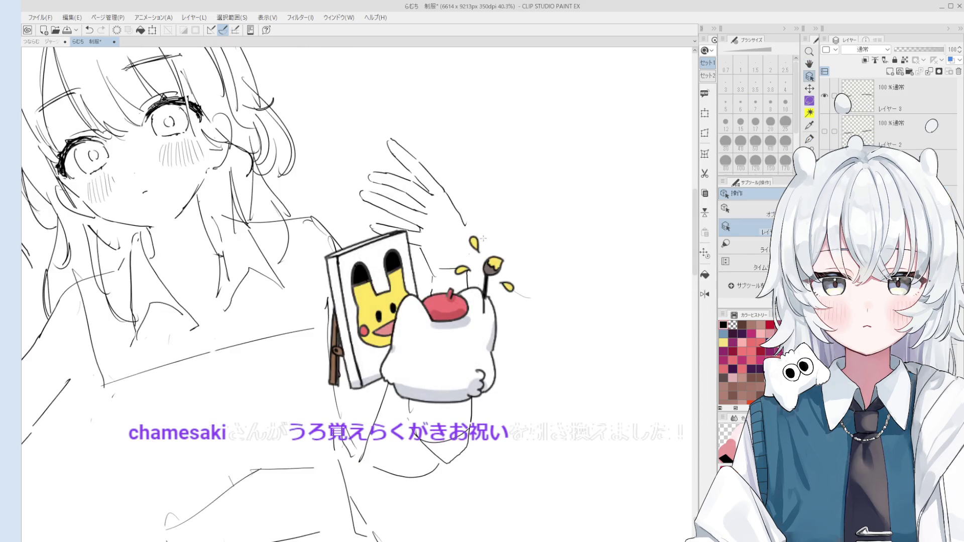
pyautogui.press('p')
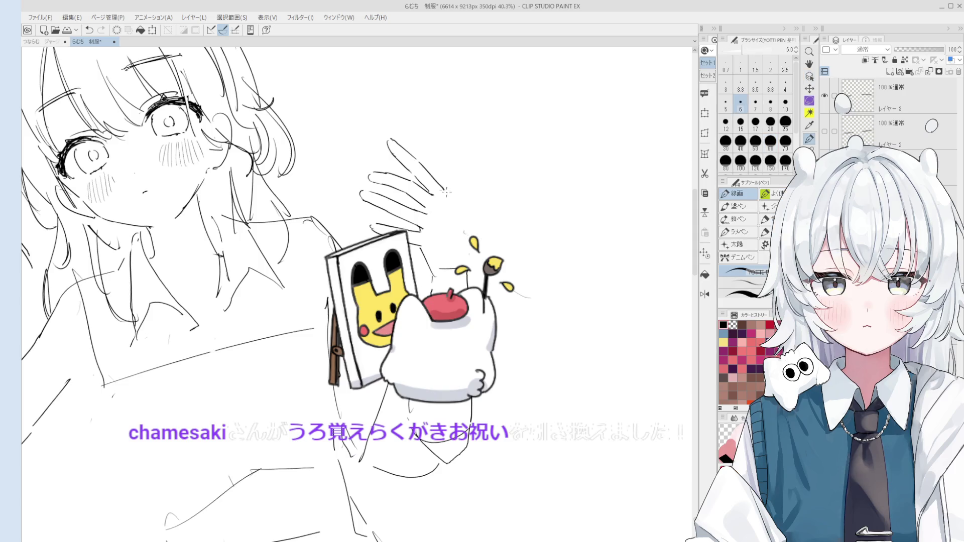
pyautogui.hotkey('ctrl', 'z')
pyautogui.press('e')
pyautogui.press('p')
pyautogui.hotkey('ctrl', 'z')
pyautogui.hotkey('ctrl', 'y')
pyautogui.hotkey('ctrl', 'y')
pyautogui.press('e')
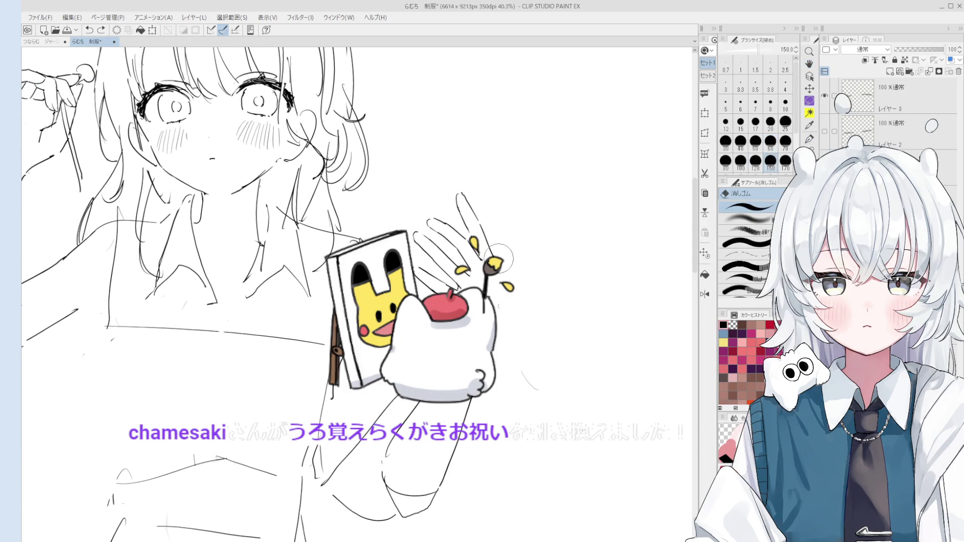
pyautogui.hotkey('ctrl', 'z')
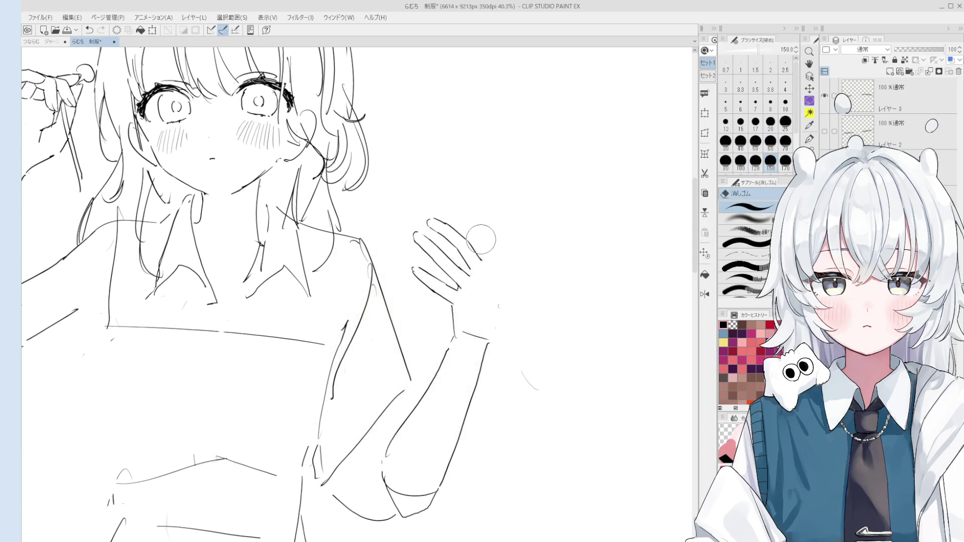
pyautogui.press('p')
pyautogui.scroll(1, 480, 249)
pyautogui.hotkey('ctrl', 'z')
# Step: Draw the raised finger's right side running down from its top hook
pyautogui.moveTo(482, 259)
pyautogui.mouseDown()
pyautogui.moveTo(462, 182)
pyautogui.moveTo(471, 180)
pyautogui.moveTo(485, 216)
pyautogui.mouseUp()
pyautogui.press('e')
pyautogui.press('p')
pyautogui.hotkey('ctrl', 'z')
pyautogui.hotkey('ctrl', 'z')
pyautogui.hotkey('ctrl', 'z')
pyautogui.hotkey('ctrl', 'z')
pyautogui.moveTo(474, 182); pyautogui.dragTo(497, 260)
pyautogui.hotkey('ctrl', 'z')
pyautogui.moveTo(486, 211); pyautogui.dragTo(502, 272)
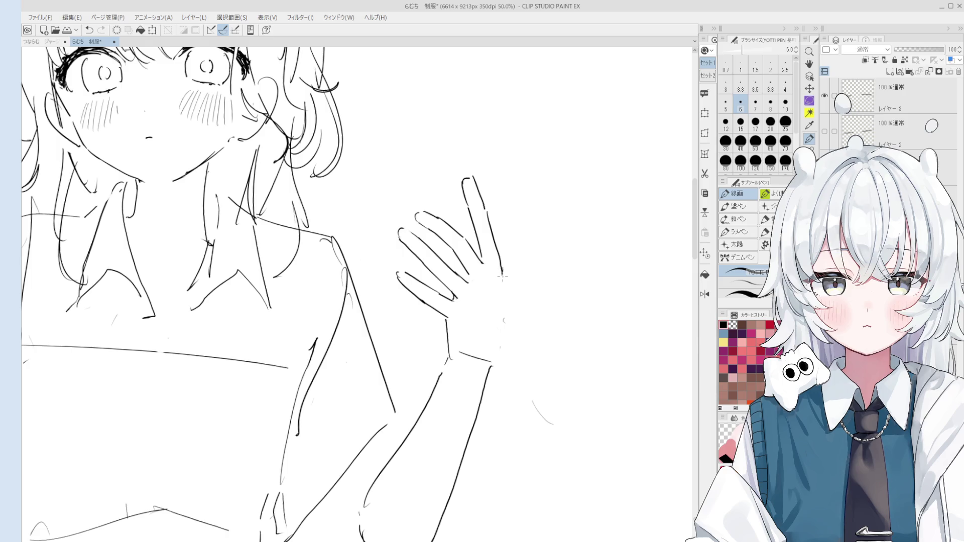
# Step: With the canvas flipped, erase the lower left line and retry the hook at the finger's base
pyautogui.press('h')
pyautogui.scroll(2, 389, 226)
pyautogui.press('e')
pyautogui.moveTo(388, 205); pyautogui.dragTo(388, 268)
pyautogui.press('p')
pyautogui.moveTo(393, 164); pyautogui.dragTo(379, 268)
pyautogui.hotkey('ctrl', 'z')
pyautogui.press('e')
pyautogui.press('p')
pyautogui.press('e')
pyautogui.press('p')
# Step: Flip the view back and extend the finger's right outline downward along the hand's edge
pyautogui.press('h')
pyautogui.moveTo(317, 241); pyautogui.dragTo(419, 239)
pyautogui.press('e')
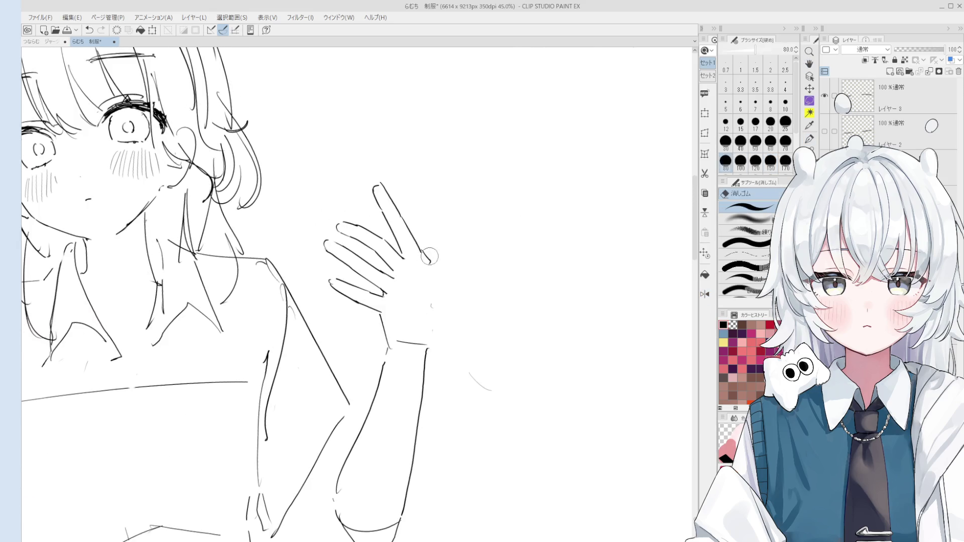
pyautogui.press('p')
pyautogui.press('e')
pyautogui.press('p')
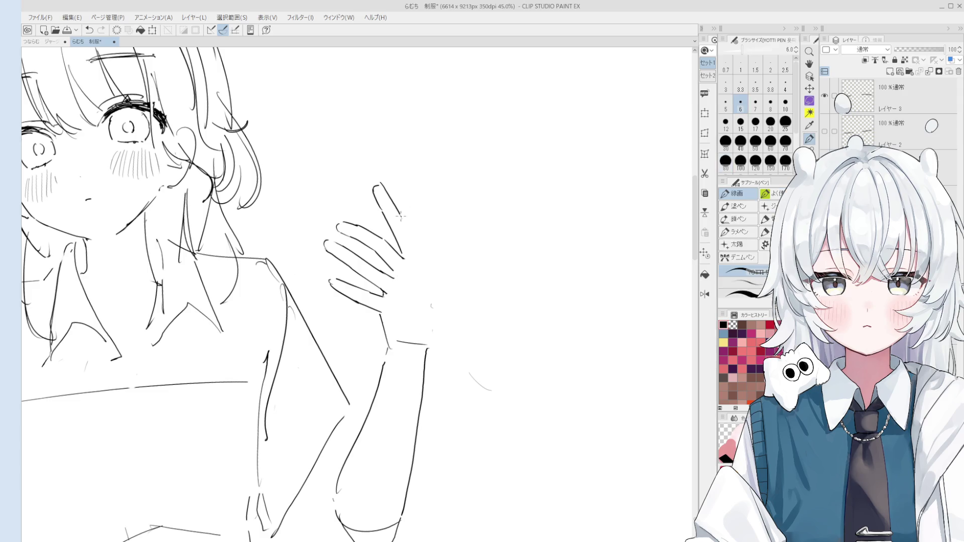
pyautogui.moveTo(399, 217); pyautogui.dragTo(424, 264)
pyautogui.scroll(4, 435, 289)
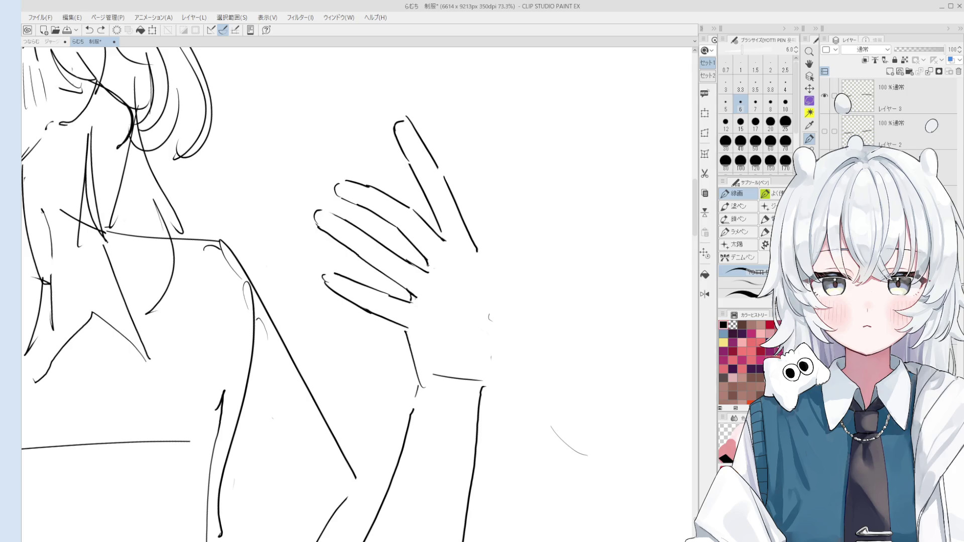
pyautogui.scroll(-1, 440, 271)
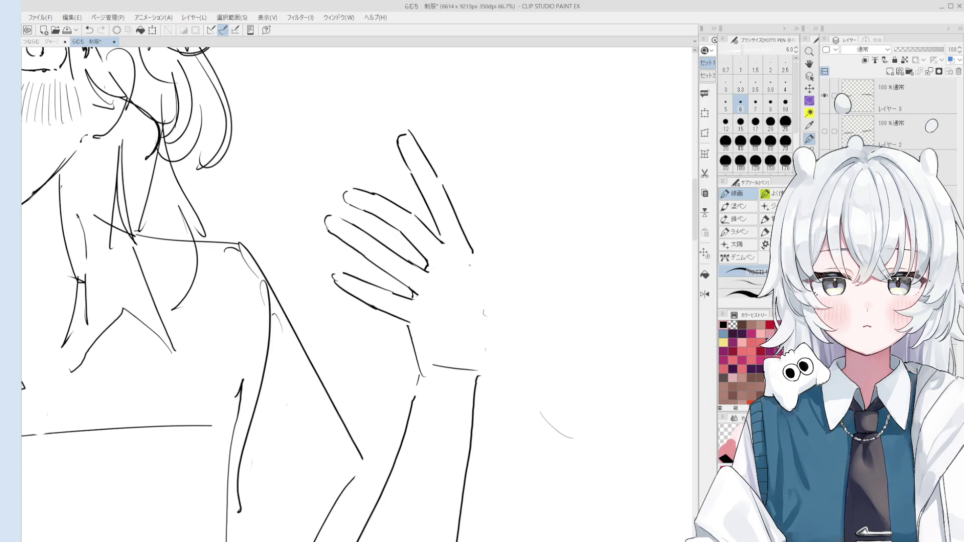
pyautogui.scroll(1, 427, 264)
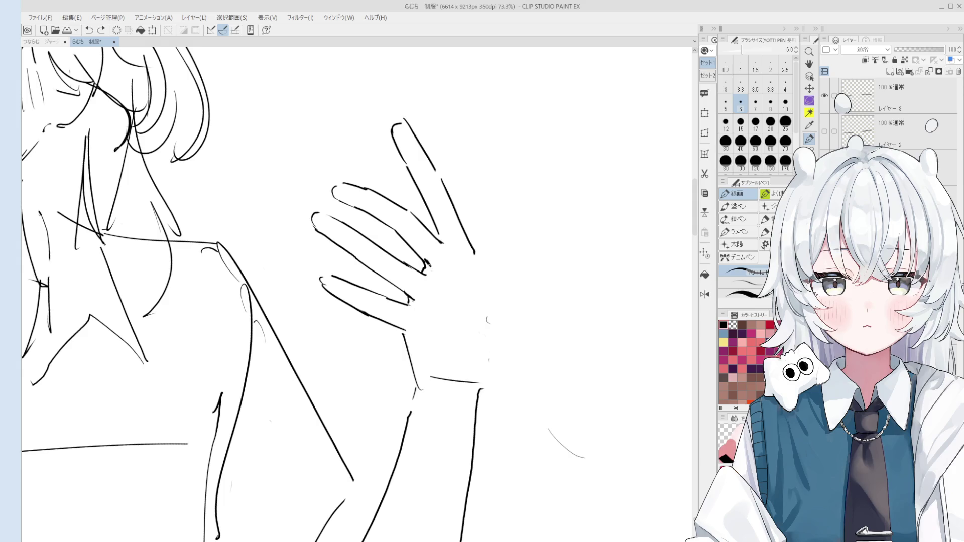
pyautogui.scroll(-1, 429, 263)
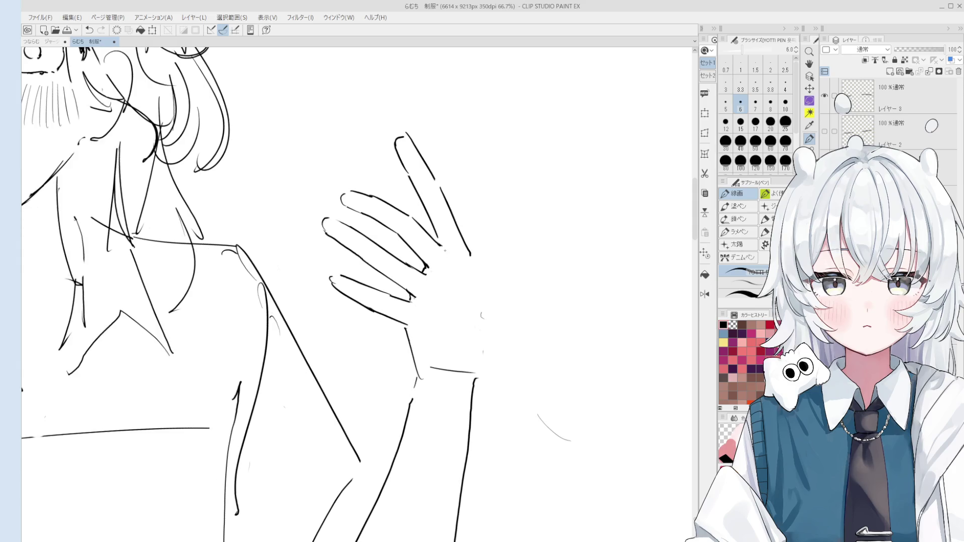
# Step: Erase the rough finger strokes on the waving hand and redraw them cleanly
pyautogui.press('e')
pyautogui.moveTo(451, 246); pyautogui.dragTo(415, 222)
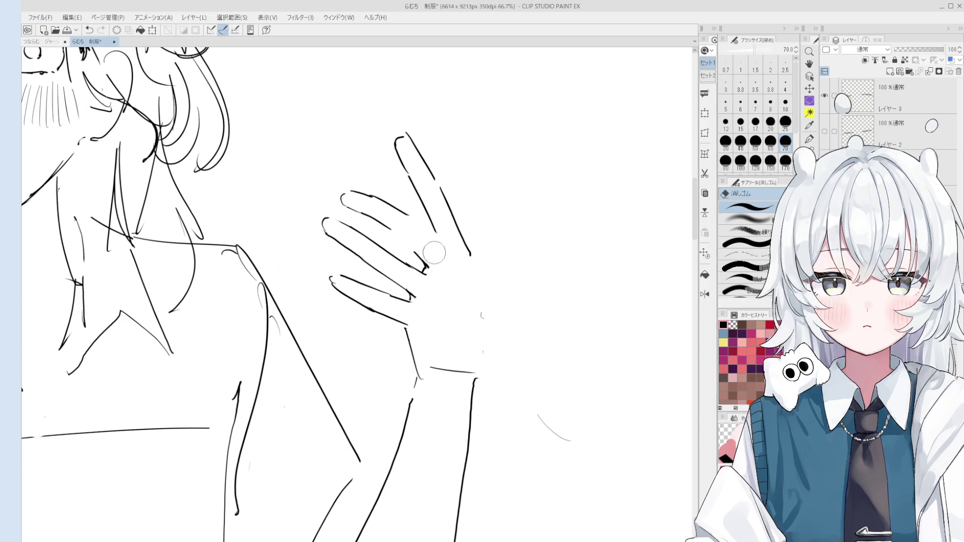
pyautogui.hotkey('ctrl', 'z')
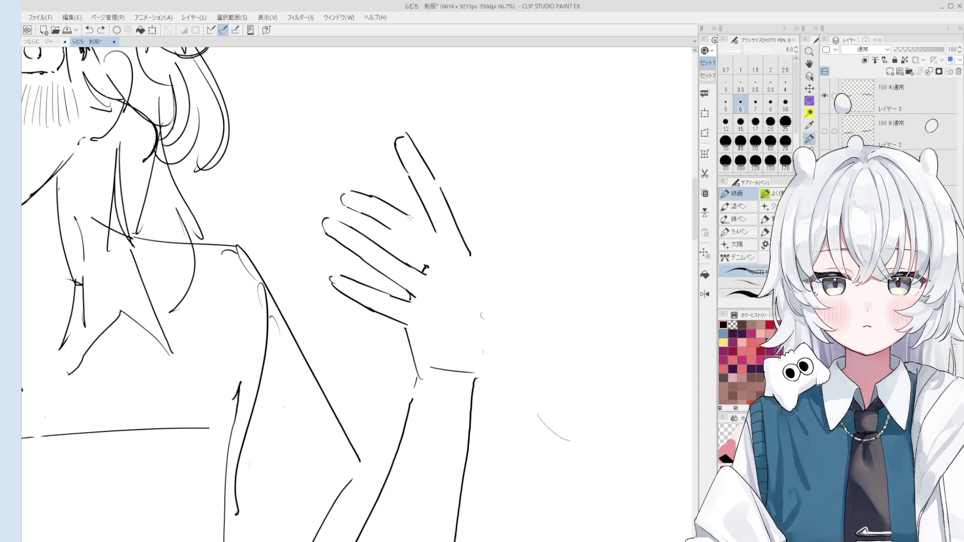
pyautogui.press('e')
pyautogui.moveTo(429, 230)
pyautogui.mouseDown()
pyautogui.moveTo(409, 211)
pyautogui.moveTo(451, 256)
pyautogui.mouseUp()
pyautogui.hotkey('ctrl', 'z')
pyautogui.hotkey('ctrl', 'z')
pyautogui.moveTo(395, 230); pyautogui.dragTo(426, 264)
pyautogui.scroll(-1, 426, 265)
pyautogui.scroll(-1, 430, 273)
pyautogui.scroll(-1, 432, 281)
pyautogui.scroll(2, 432, 281)
# Step: Draw a line down the hand's right edge toward the wrist
pyautogui.moveTo(482, 249); pyautogui.dragTo(517, 266)
pyautogui.scroll(-1, 556, 282)
pyautogui.press('e')
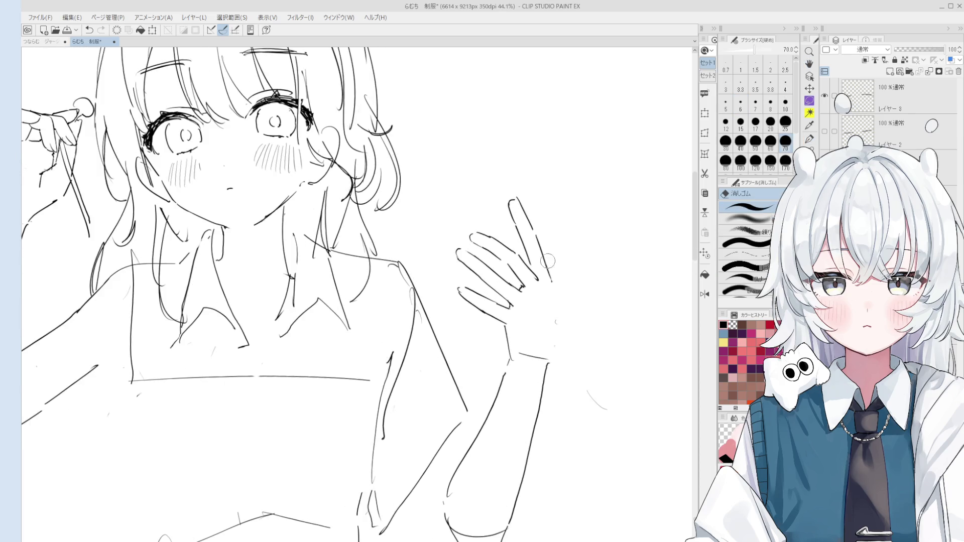
pyautogui.press('p')
pyautogui.scroll(-1, 554, 281)
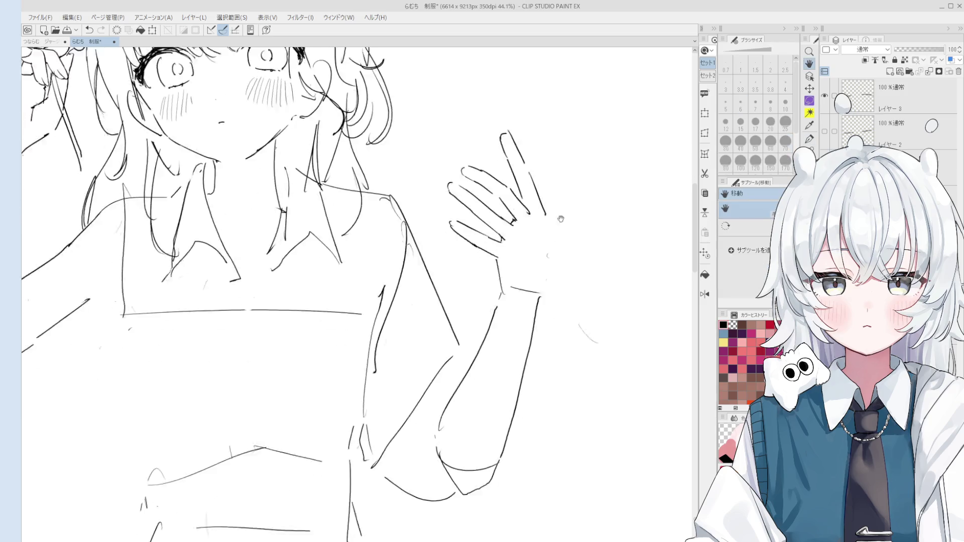
pyautogui.scroll(-1, 553, 226)
pyautogui.press('e')
pyautogui.press('p')
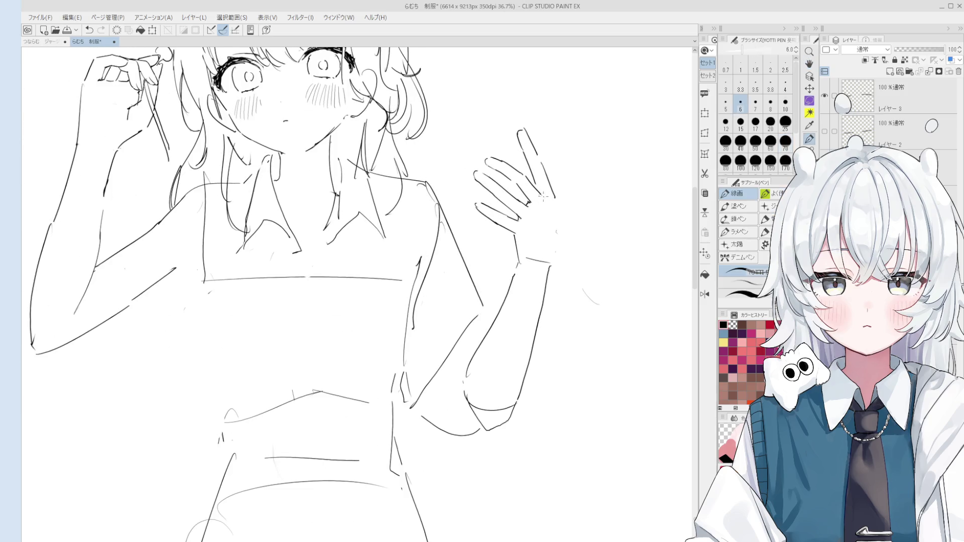
pyautogui.moveTo(556, 196)
pyautogui.mouseDown()
pyautogui.moveTo(556, 268)
pyautogui.moveTo(555, 254)
pyautogui.moveTo(520, 265)
pyautogui.moveTo(519, 250)
pyautogui.mouseUp()
pyautogui.press('e')
pyautogui.press('p')
pyautogui.hotkey('ctrl', 'z')
# Step: Redo the short wrist line capping the hand's outer edge
pyautogui.press('e')
pyautogui.press('p')
pyautogui.hotkey('ctrl', 'z')
pyautogui.press('e')
pyautogui.moveTo(512, 231)
pyautogui.mouseDown()
pyautogui.moveTo(519, 242)
pyautogui.moveTo(531, 188)
pyautogui.moveTo(538, 248)
pyautogui.mouseUp()
pyautogui.press('space')
pyautogui.scroll(1, 539, 218)
pyautogui.press('p')
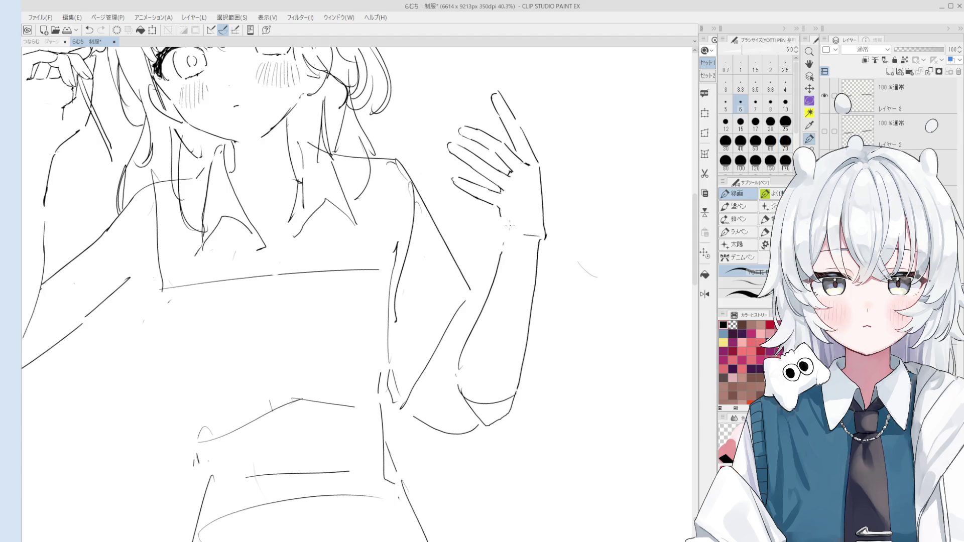
# Step: Erase the stray stroke and the old right-edge line, then redraw the hand's right edge
pyautogui.press('e')
pyautogui.moveTo(545, 237); pyautogui.dragTo(536, 246)
pyautogui.press('p')
pyautogui.press('e')
pyautogui.scroll(1, 588, 263)
pyautogui.scroll(1, 572, 229)
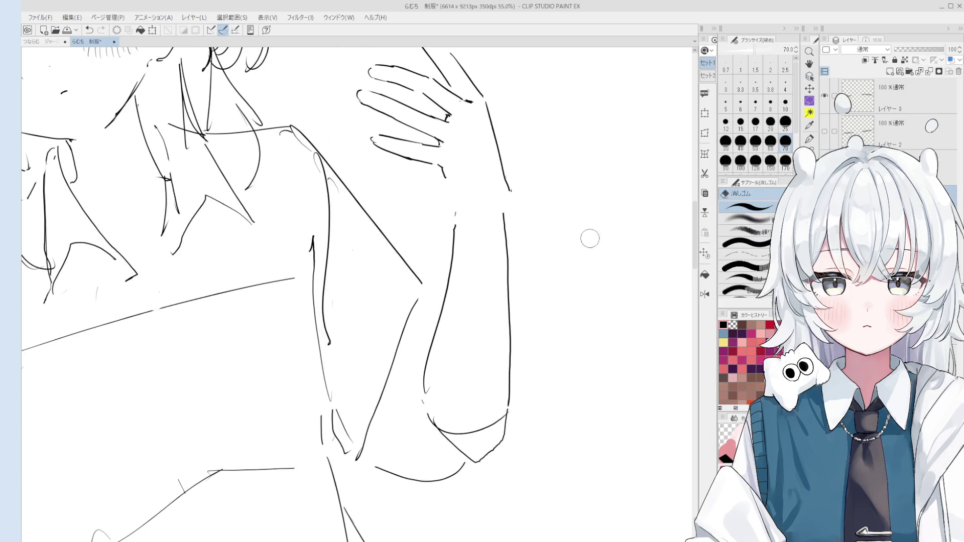
pyautogui.press('ctrl')
pyautogui.press('ctrl')
pyautogui.moveTo(509, 182); pyautogui.dragTo(491, 118)
pyautogui.press('p')
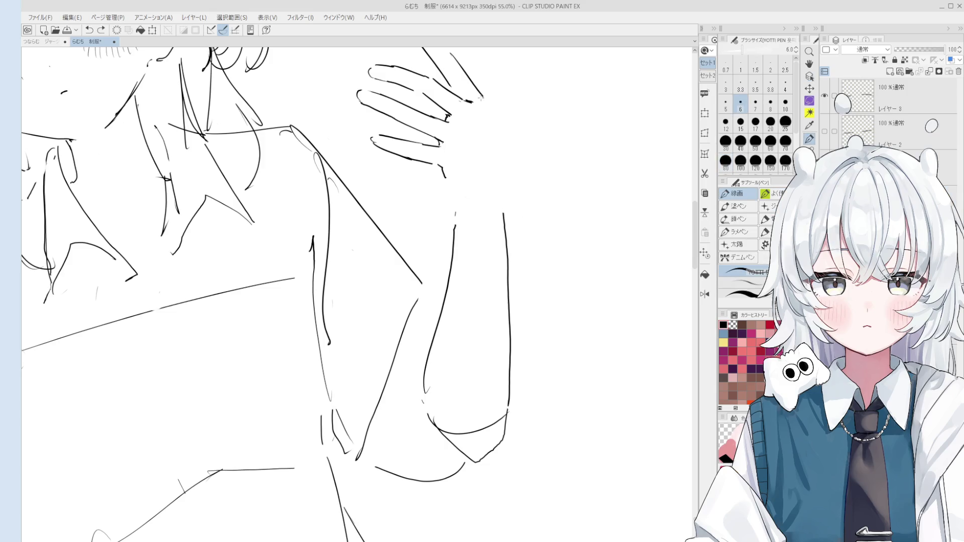
pyautogui.scroll(-1, 488, 115)
pyautogui.moveTo(488, 113); pyautogui.dragTo(500, 185)
pyautogui.scroll(-1, 501, 203)
# Step: Remove the short stroke below the palm and draw a diagonal line beneath the fingers
pyautogui.hotkey('ctrl', 'z')
pyautogui.press('e')
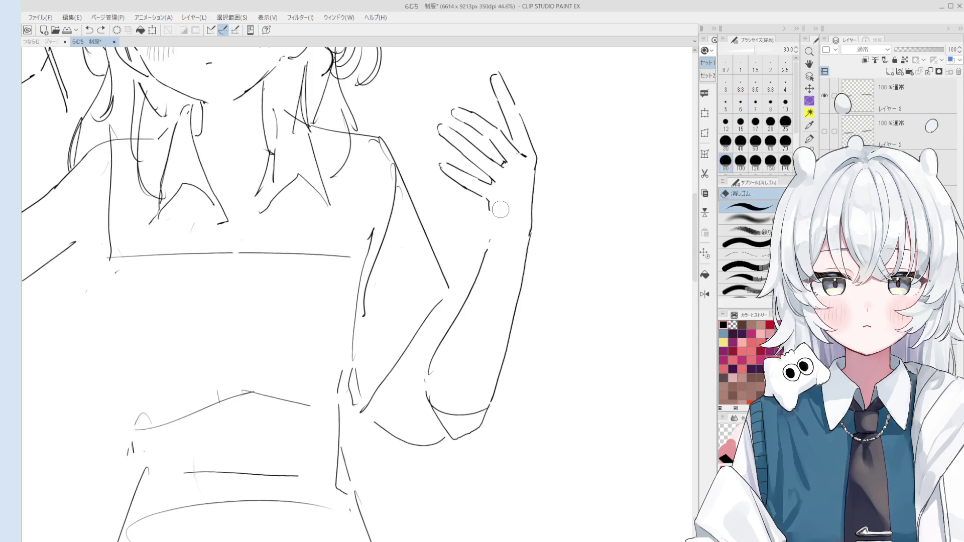
pyautogui.press('p')
pyautogui.press('e')
pyautogui.press('p')
pyautogui.press('e')
pyautogui.moveTo(501, 235); pyautogui.dragTo(515, 247)
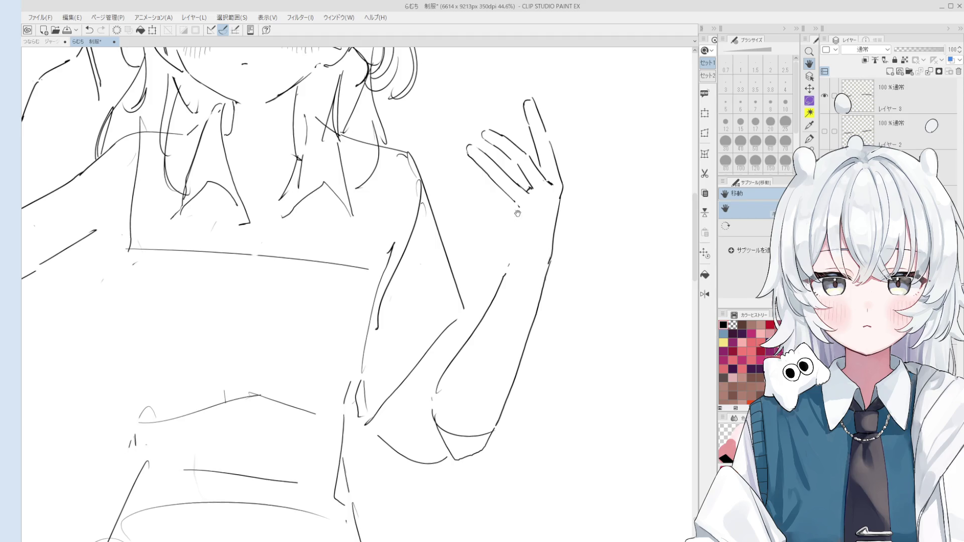
pyautogui.scroll(2, 518, 217)
pyautogui.press('p')
pyautogui.moveTo(476, 217); pyautogui.dragTo(526, 246)
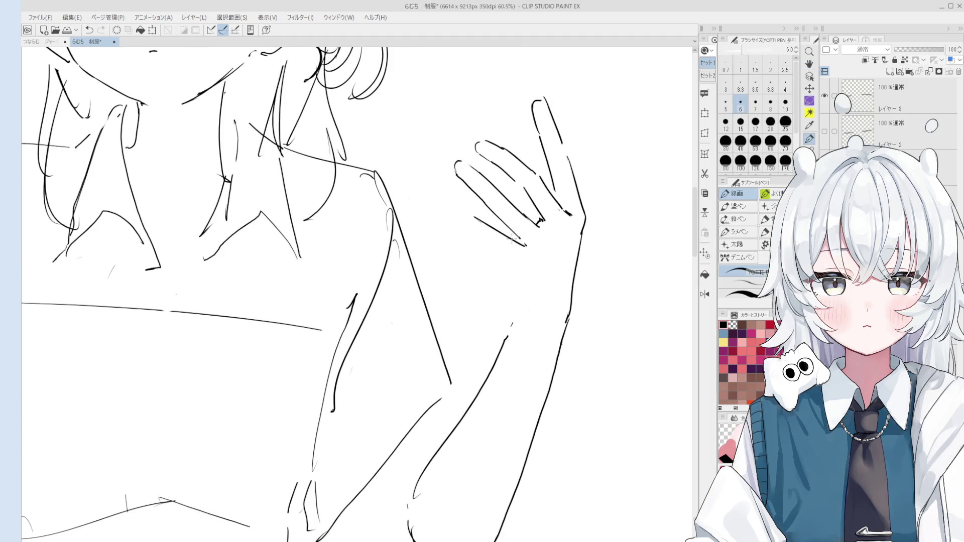
# Step: Refine the curved fingertip stroke and redraw the palm strokes of the hand
pyautogui.moveTo(458, 205); pyautogui.dragTo(473, 218)
pyautogui.moveTo(462, 208)
pyautogui.mouseDown()
pyautogui.moveTo(472, 226)
pyautogui.moveTo(461, 215)
pyautogui.moveTo(449, 226)
pyautogui.moveTo(509, 261)
pyautogui.mouseUp()
pyautogui.hotkey('ctrl', 'z')
pyautogui.hotkey('ctrl', 'z')
pyautogui.hotkey('ctrl', 'z')
pyautogui.hotkey('ctrl', 'z')
pyautogui.hotkey('ctrl', 'z')
pyautogui.hotkey('ctrl', 'z')
pyautogui.hotkey('ctrl', 'z')
pyautogui.moveTo(454, 223); pyautogui.dragTo(502, 254)
pyautogui.scroll(-2, 520, 258)
pyautogui.press('-')
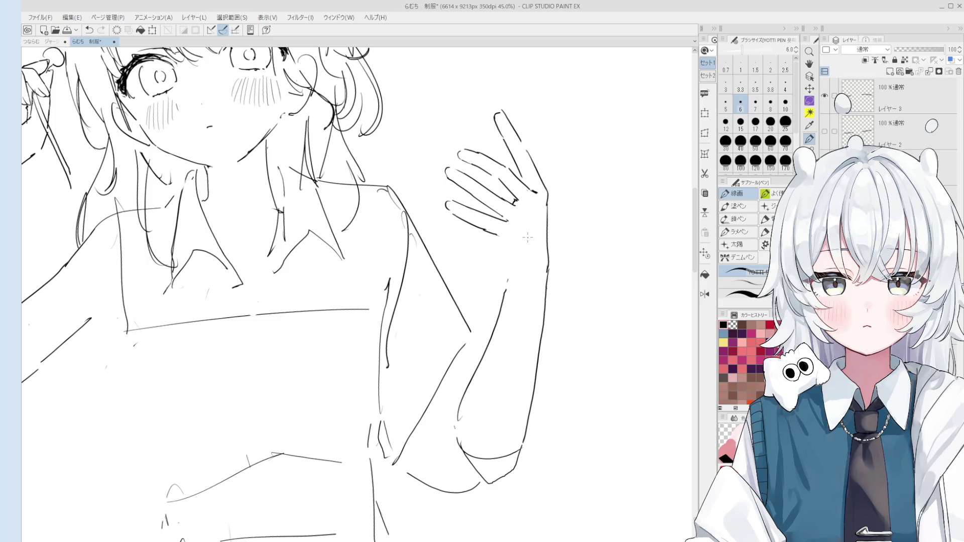
pyautogui.scroll(2, 501, 219)
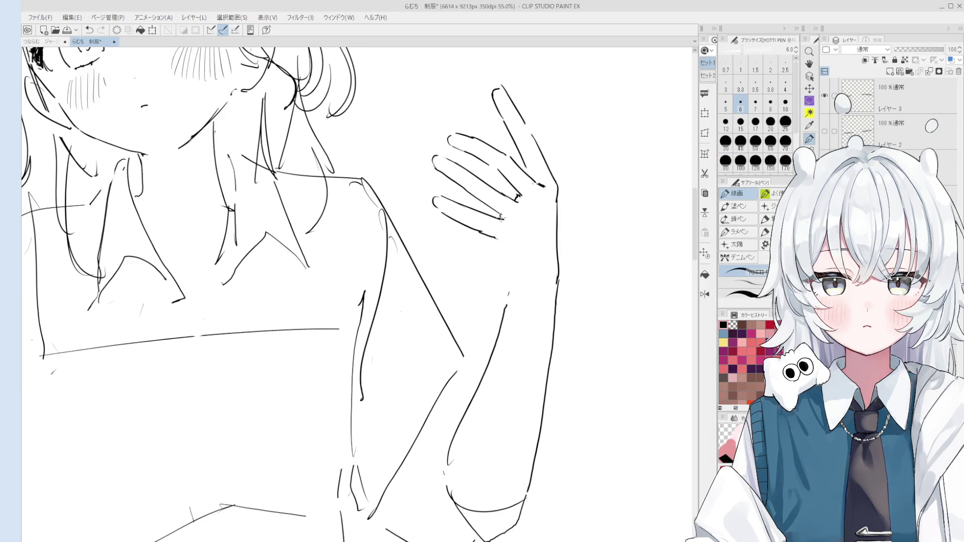
pyautogui.scroll(2, 511, 214)
# Step: Alternate erasing and drawing to tidy the lines around the waving hand's fingers
pyautogui.press('e')
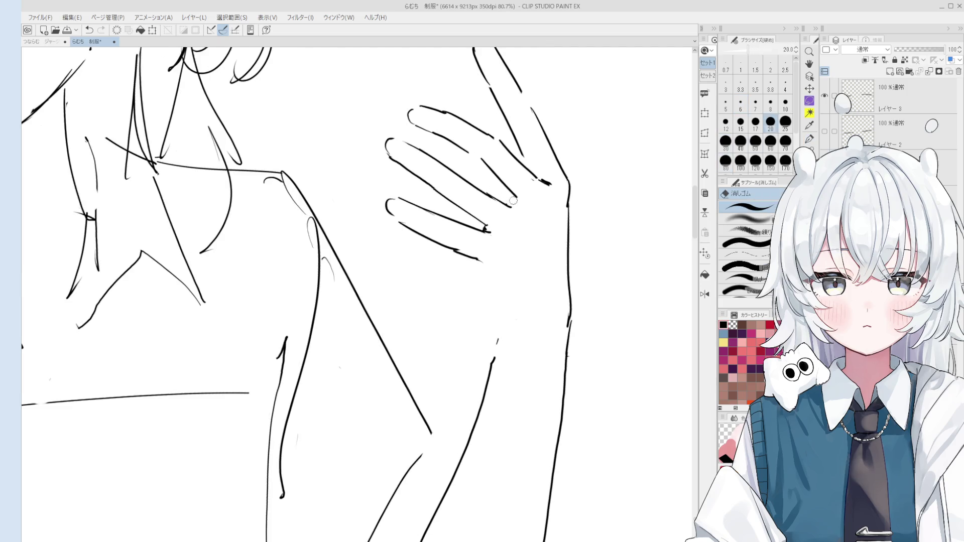
pyautogui.press('p')
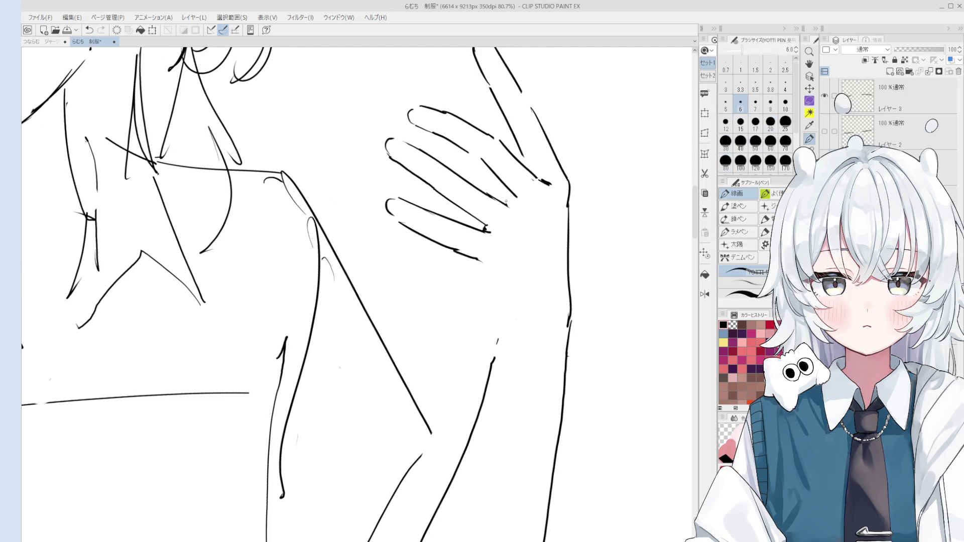
pyautogui.press('e')
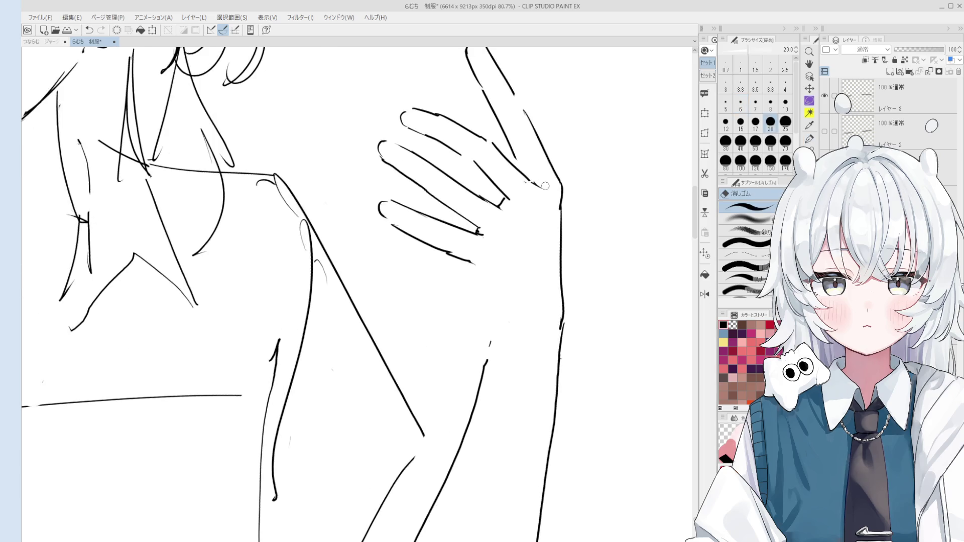
pyautogui.scroll(2, 518, 195)
pyautogui.press('p')
pyautogui.press('e')
pyautogui.press('p')
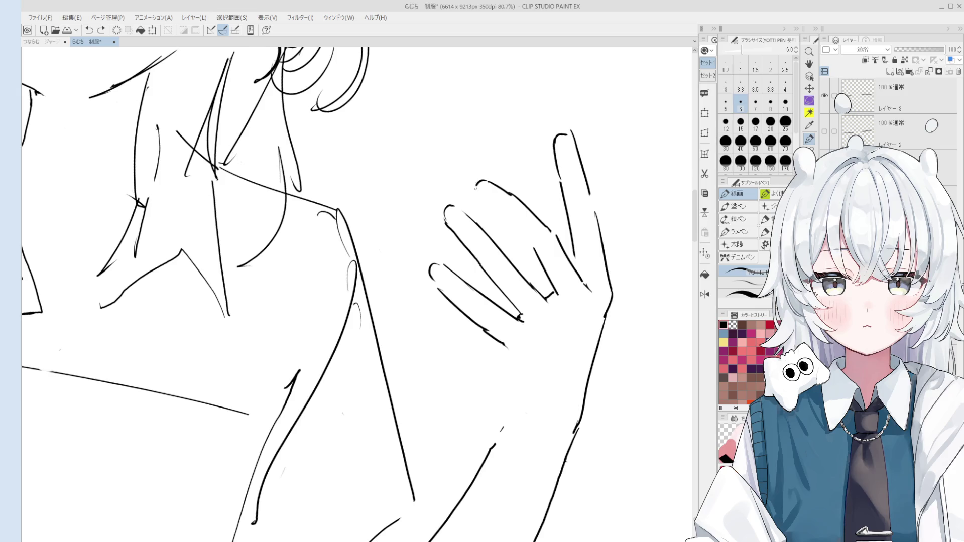
pyautogui.scroll(-1, 476, 184)
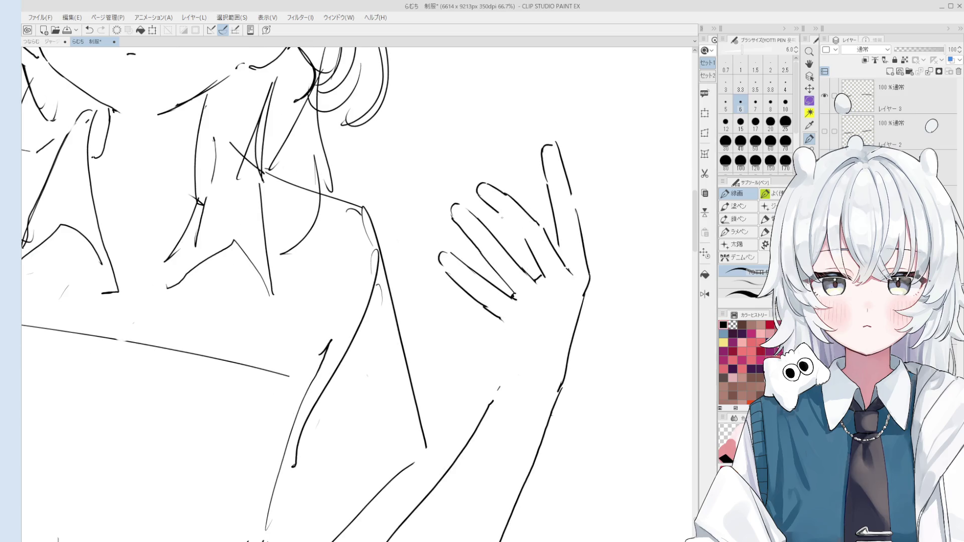
pyautogui.press('e')
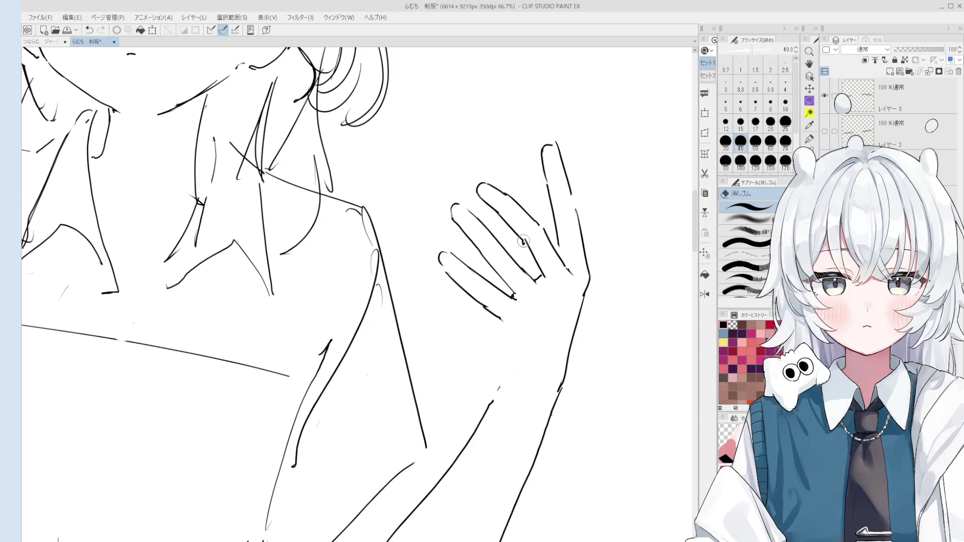
pyautogui.press('p')
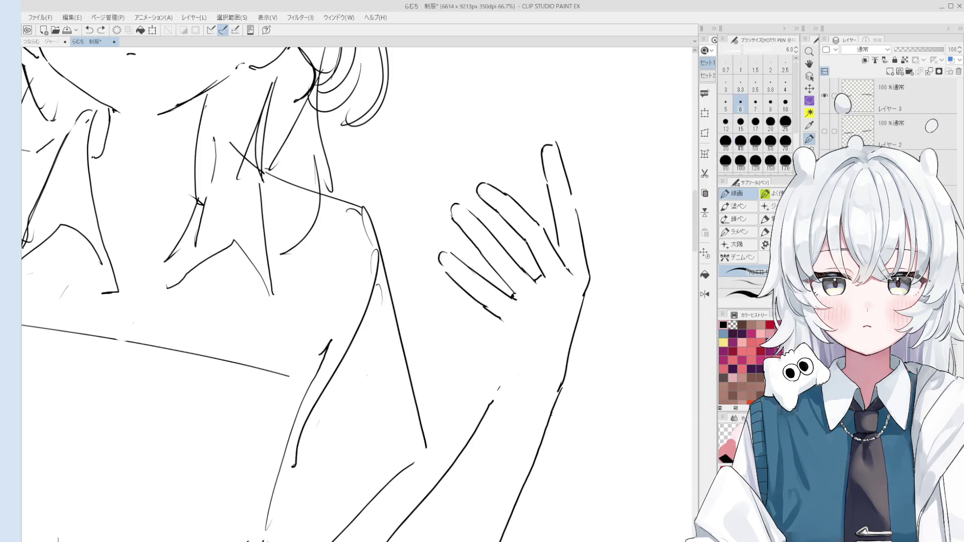
pyautogui.scroll(-1, 530, 205)
pyautogui.press('e')
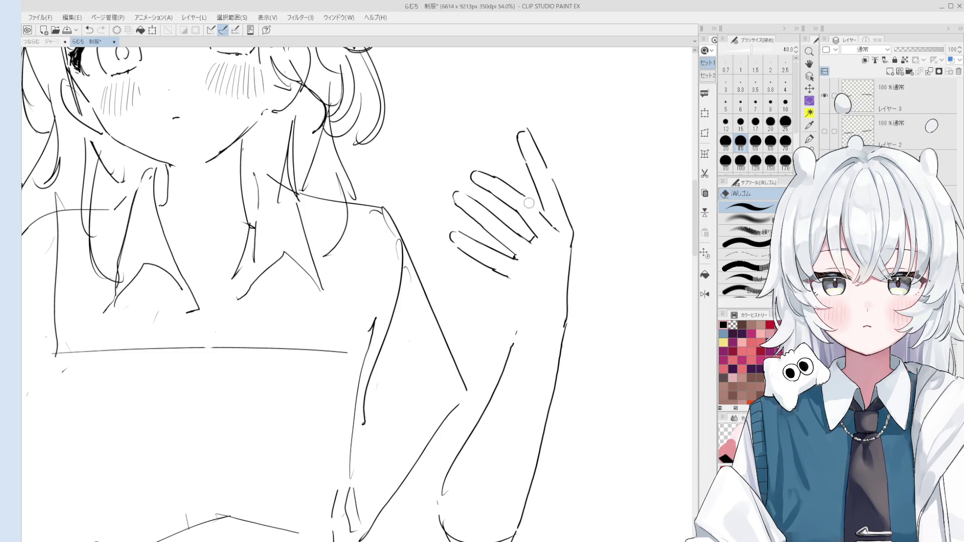
pyautogui.press('p')
# Step: Redraw the stroke between two fingers until it sits right
pyautogui.hotkey('ctrl', 'z')
pyautogui.moveTo(530, 199); pyautogui.dragTo(555, 229)
pyautogui.hotkey('ctrl', 'z')
pyautogui.moveTo(529, 199); pyautogui.dragTo(562, 235)
pyautogui.press('e')
pyautogui.press('p')
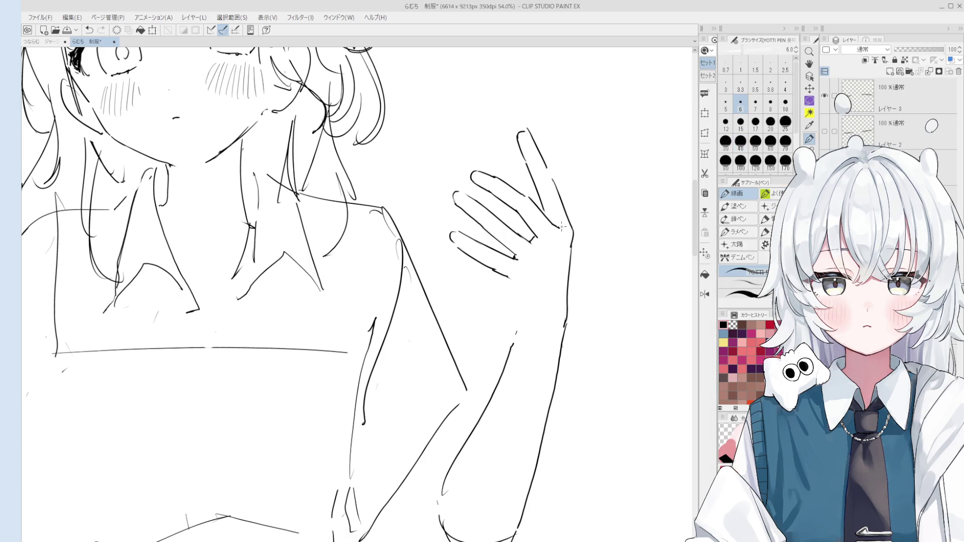
pyautogui.scroll(-2, 562, 228)
# Step: Erase the stray finger strokes and turn the canvas back upright
pyautogui.press('e')
pyautogui.moveTo(530, 177); pyautogui.dragTo(511, 154)
pyautogui.moveTo(498, 121)
pyautogui.mouseDown()
pyautogui.moveTo(550, 187)
pyautogui.moveTo(520, 230)
pyautogui.mouseUp()
pyautogui.press('p')
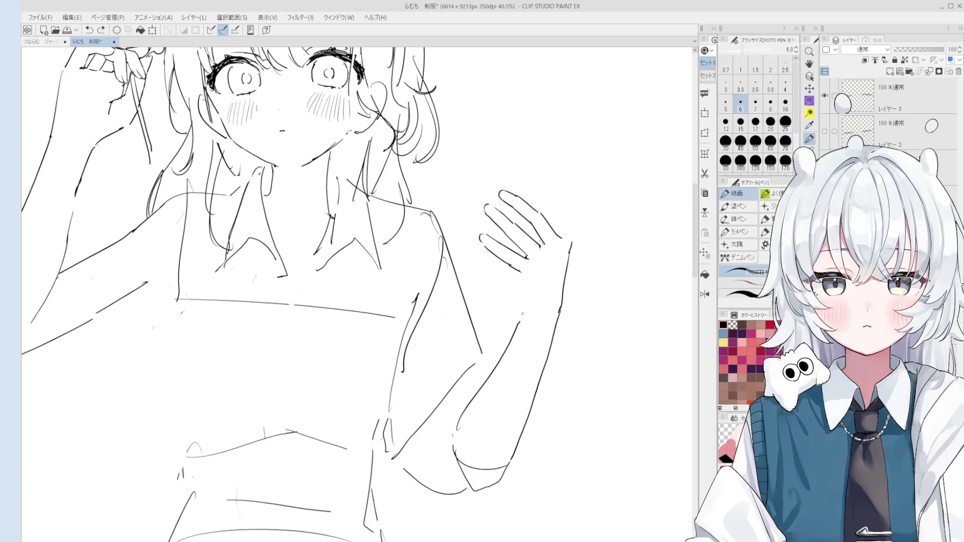
pyautogui.scroll(-2, 519, 230)
pyautogui.moveTo(538, 172); pyautogui.dragTo(550, 158)
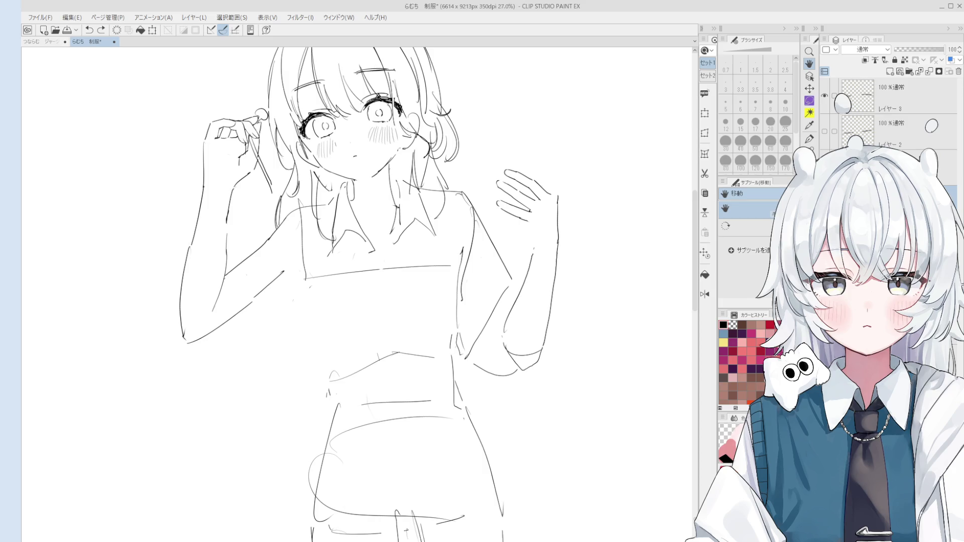
# Step: Redraw the raised finger's edges above the right hand, retrying strokes and erasing a stray bit of the left edge
pyautogui.moveTo(528, 189)
pyautogui.mouseDown()
pyautogui.moveTo(550, 218)
pyautogui.moveTo(536, 230)
pyautogui.moveTo(522, 161)
pyautogui.mouseUp()
pyautogui.scroll(3, 535, 230)
pyautogui.hotkey('ctrl', 'z')
pyautogui.moveTo(537, 238); pyautogui.dragTo(516, 149)
pyautogui.hotkey('ctrl', 'z')
pyautogui.moveTo(532, 196)
pyautogui.mouseDown()
pyautogui.moveTo(515, 144)
pyautogui.moveTo(504, 168)
pyautogui.moveTo(502, 147)
pyautogui.moveTo(507, 192)
pyautogui.moveTo(518, 197)
pyautogui.mouseUp()
pyautogui.hotkey('ctrl', 'z')
pyautogui.hotkey('ctrl', 'z')
pyautogui.moveTo(503, 162); pyautogui.dragTo(517, 233)
pyautogui.hotkey('ctrl', 'z')
pyautogui.moveTo(510, 199); pyautogui.dragTo(517, 229)
pyautogui.press('e')
pyautogui.moveTo(511, 196)
pyautogui.mouseDown()
pyautogui.moveTo(501, 157)
pyautogui.moveTo(513, 194)
pyautogui.mouseUp()
pyautogui.press('p')
pyautogui.hotkey('ctrl', 'z')
# Step: Erase the top of the finger's right edge and cap the fingertip with a rounded curve
pyautogui.press('e')
pyautogui.moveTo(512, 143); pyautogui.dragTo(527, 171)
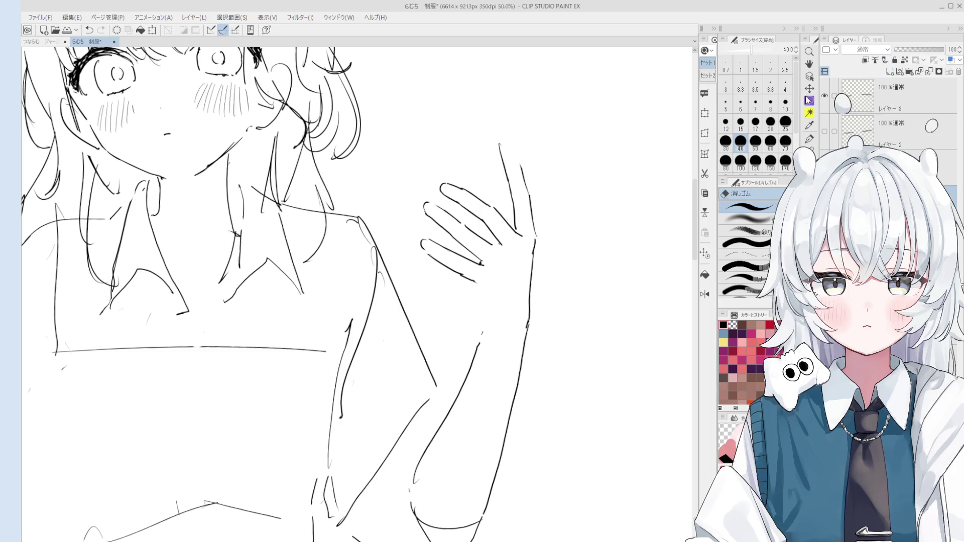
pyautogui.press('p')
pyautogui.moveTo(498, 148); pyautogui.dragTo(505, 140)
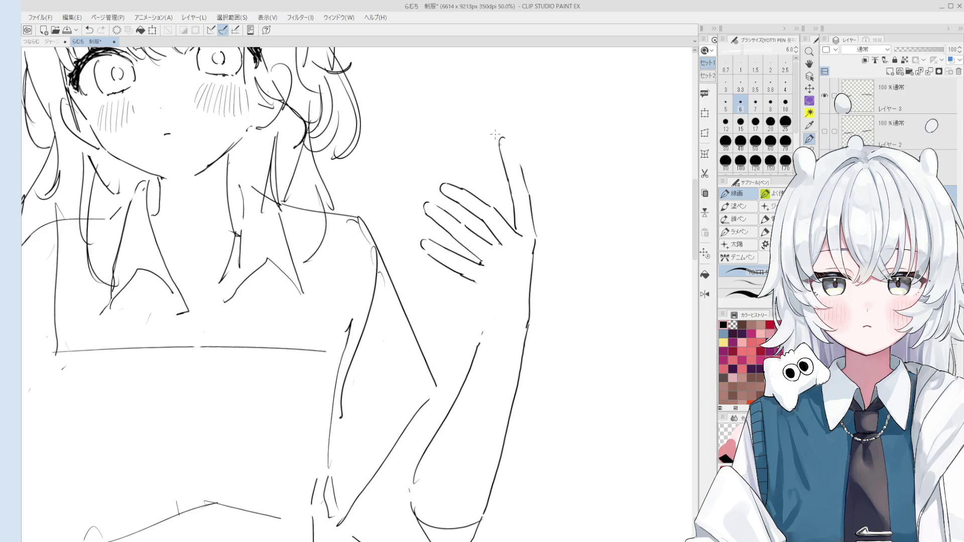
pyautogui.scroll(2, 516, 146)
pyautogui.press('e')
pyautogui.moveTo(512, 149); pyautogui.dragTo(494, 140)
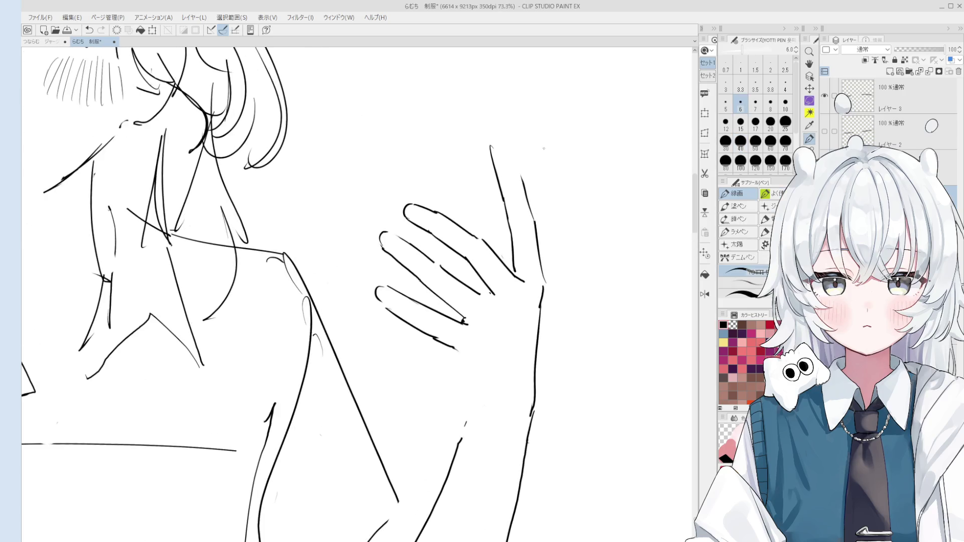
pyautogui.press('e')
pyautogui.press('p')
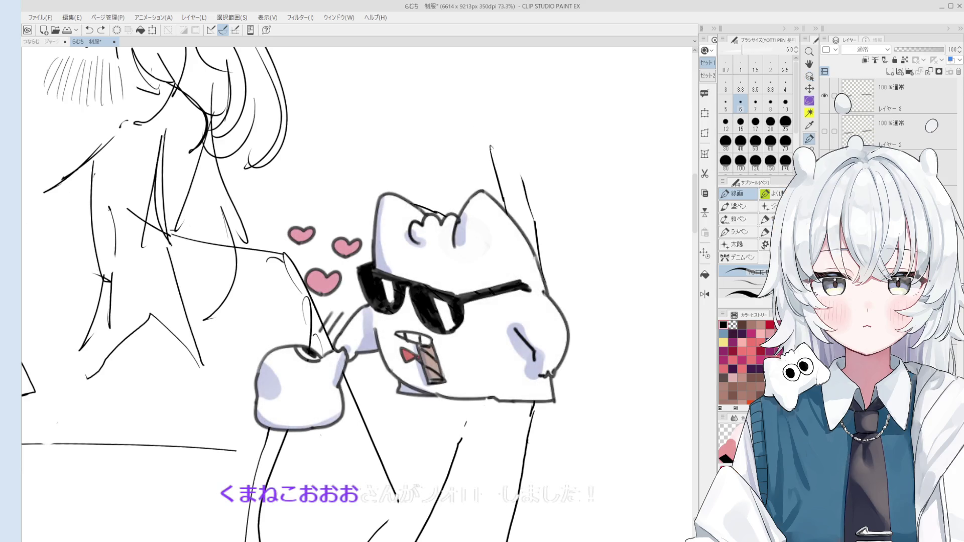
pyautogui.moveTo(492, 145); pyautogui.dragTo(522, 181)
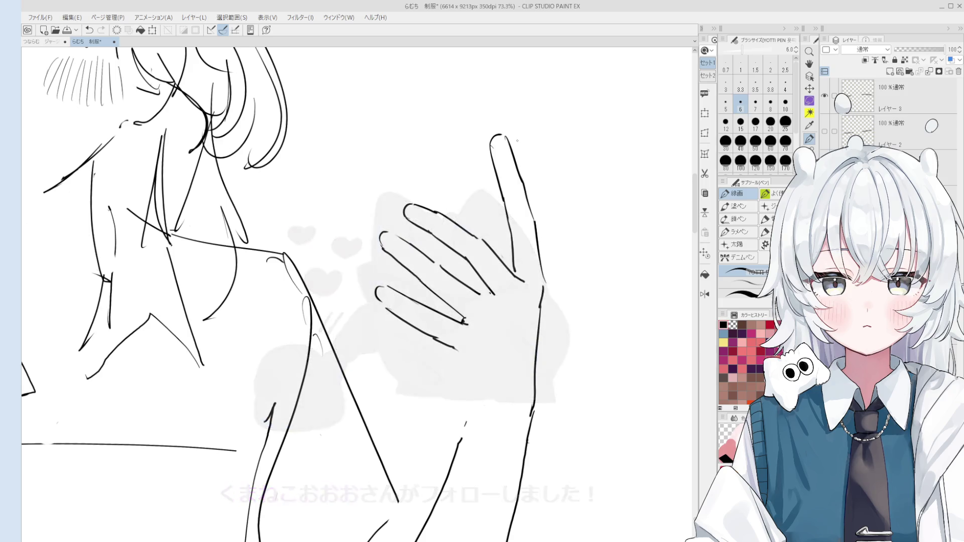
# Step: Trim the finger's right outline with the eraser, discard retried strokes, and reframe the whole figure
pyautogui.press('o')
pyautogui.press('e')
pyautogui.moveTo(513, 151); pyautogui.dragTo(525, 195)
pyautogui.press('p')
pyautogui.hotkey('ctrl', 'z')
pyautogui.moveTo(506, 136); pyautogui.dragTo(524, 195)
pyautogui.hotkey('ctrl', 'z')
pyautogui.scroll(-2, 526, 193)
pyautogui.press('e')
pyautogui.press('p')
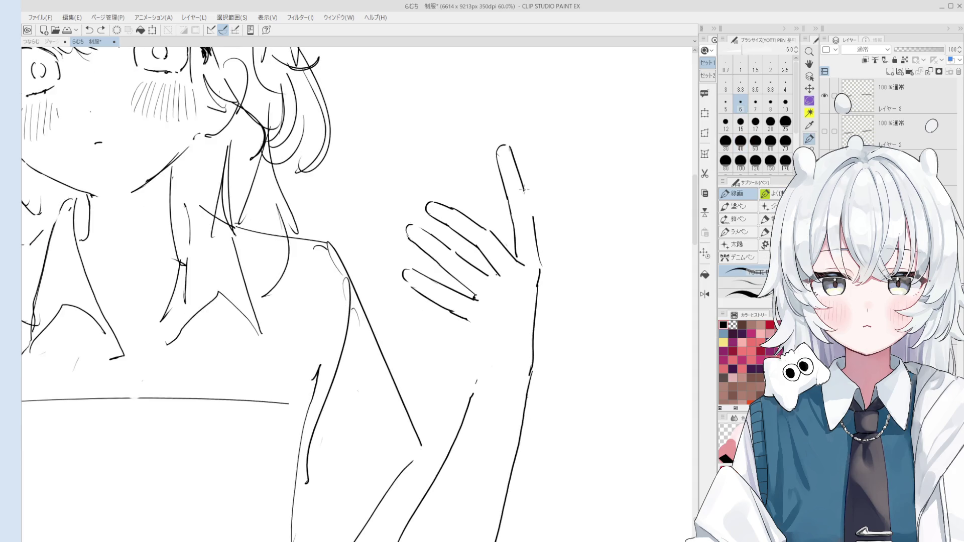
pyautogui.scroll(-1, 527, 202)
pyautogui.scroll(-1, 525, 220)
pyautogui.scroll(1, 525, 219)
pyautogui.moveTo(524, 219); pyautogui.dragTo(553, 195)
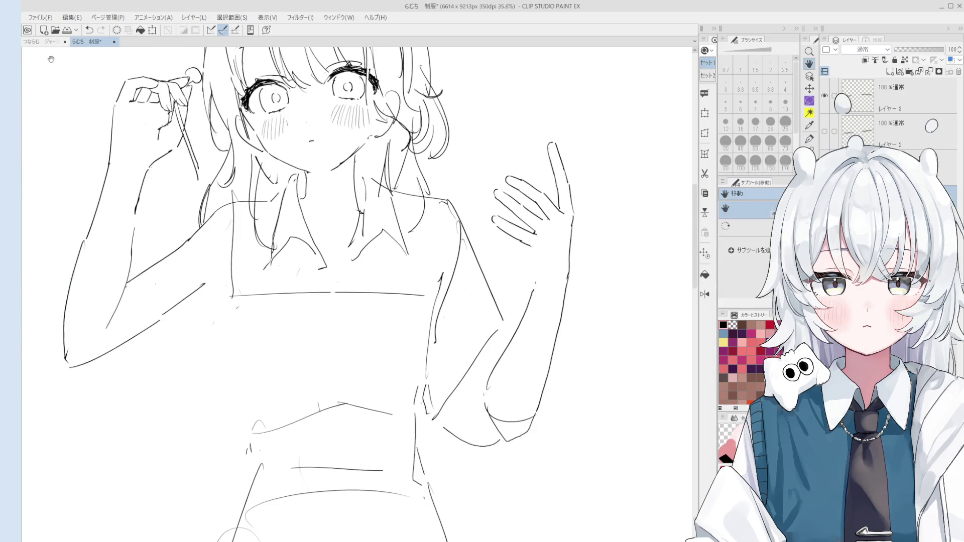
pyautogui.press('alt')
pyautogui.press('alt')
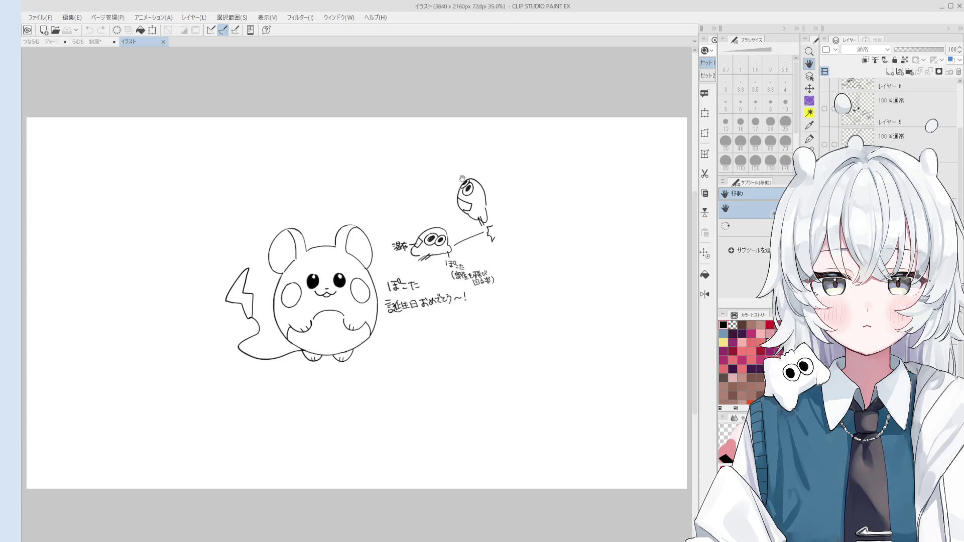
# Step: Clear the old creature drawing from the illustration document, leaving a blank page
pyautogui.press('Delete')
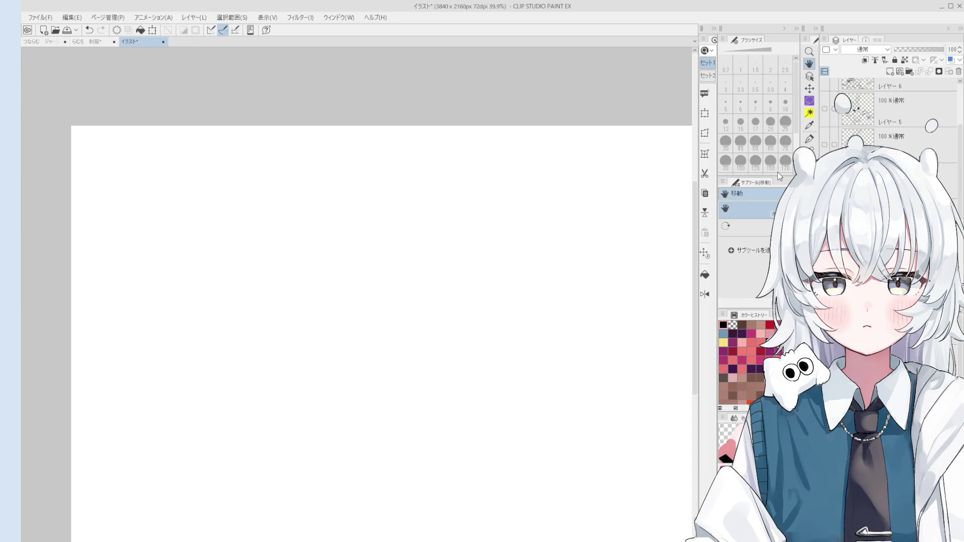
# Step: Sketch the creature's rounded head arc with a thicker pen, retrying until the curve sits right
pyautogui.moveTo(369, 297)
pyautogui.mouseDown()
pyautogui.moveTo(430, 219)
pyautogui.moveTo(370, 305)
pyautogui.mouseUp()
pyautogui.moveTo(299, 302)
pyautogui.mouseDown()
pyautogui.moveTo(379, 259)
pyautogui.moveTo(311, 276)
pyautogui.moveTo(366, 217)
pyautogui.mouseUp()
pyautogui.press('e')
pyautogui.press('p')
pyautogui.press(']')
pyautogui.press(']')
pyautogui.press(']')
pyautogui.hotkey('ctrl', 'z')
pyautogui.moveTo(302, 280)
pyautogui.mouseDown()
pyautogui.moveTo(327, 206)
pyautogui.moveTo(392, 253)
pyautogui.mouseUp()
pyautogui.hotkey('ctrl', 'z')
pyautogui.moveTo(302, 312)
pyautogui.mouseDown()
pyautogui.moveTo(362, 204)
pyautogui.moveTo(417, 273)
pyautogui.mouseUp()
pyautogui.scroll(1, 289, 334)
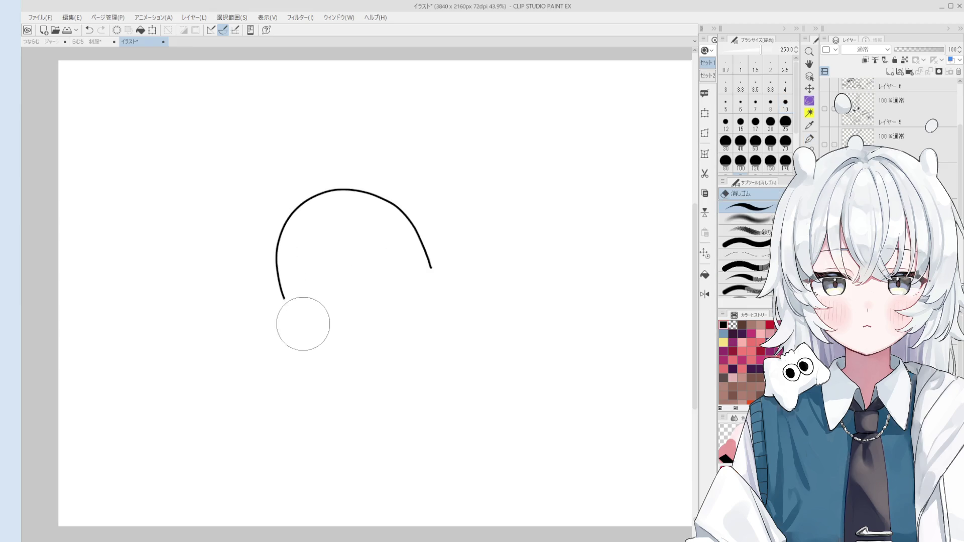
# Step: Draw the front leg, the back curve down to the ground, the second stubby leg, the belly line and a mouth
pyautogui.moveTo(285, 299); pyautogui.dragTo(299, 343)
pyautogui.hotkey('ctrl', 'z')
pyautogui.moveTo(285, 300)
pyautogui.mouseDown()
pyautogui.moveTo(286, 328)
pyautogui.moveTo(304, 355)
pyautogui.moveTo(296, 363)
pyautogui.moveTo(315, 348)
pyautogui.mouseUp()
pyautogui.press('e')
pyautogui.press('p')
pyautogui.moveTo(404, 215)
pyautogui.mouseDown()
pyautogui.moveTo(495, 298)
pyautogui.moveTo(481, 343)
pyautogui.mouseUp()
pyautogui.moveTo(383, 343)
pyautogui.mouseDown()
pyautogui.moveTo(454, 337)
pyautogui.moveTo(483, 355)
pyautogui.moveTo(453, 340)
pyautogui.mouseUp()
pyautogui.hotkey('ctrl', 'z')
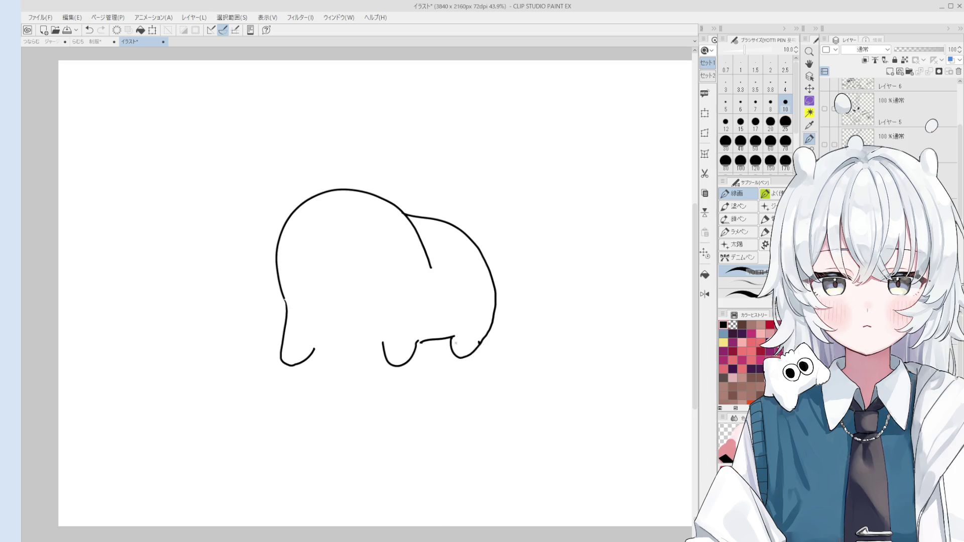
pyautogui.moveTo(316, 347); pyautogui.dragTo(383, 345)
pyautogui.scroll(1, 363, 297)
pyautogui.moveTo(301, 294)
pyautogui.mouseDown()
pyautogui.moveTo(405, 276)
pyautogui.moveTo(369, 253)
pyautogui.mouseUp()
pyautogui.scroll(2, 376, 253)
pyautogui.scroll(-2, 369, 253)
pyautogui.scroll(1, 371, 295)
pyautogui.scroll(1, 371, 295)
# Step: Erase the inner head-back line, dot in the eye and nose, and redraw the mouth line
pyautogui.press('e')
pyautogui.moveTo(460, 268)
pyautogui.mouseDown()
pyautogui.moveTo(416, 212)
pyautogui.moveTo(419, 199)
pyautogui.moveTo(453, 255)
pyautogui.mouseUp()
pyautogui.press('p')
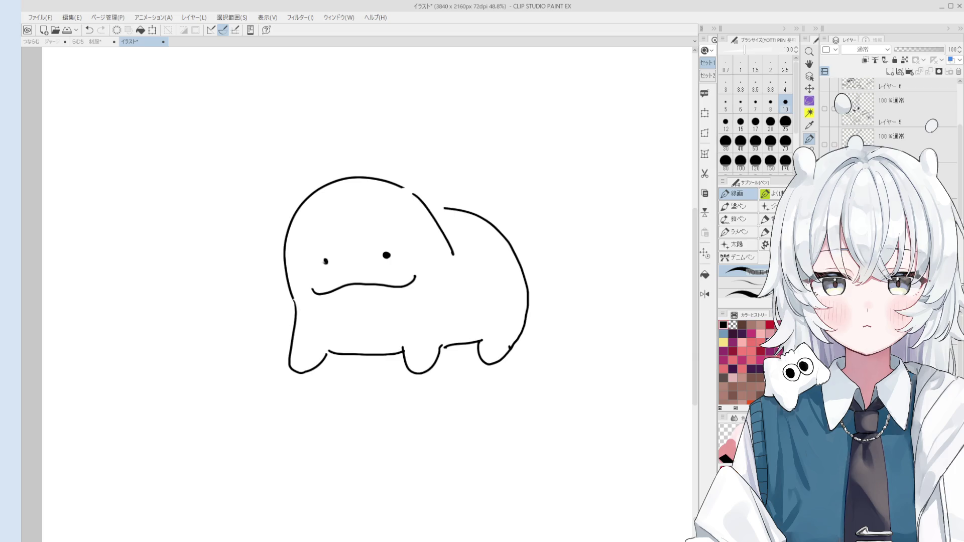
pyautogui.scroll(-1, 326, 264)
pyautogui.scroll(2, 330, 266)
pyautogui.click(331, 261)
pyautogui.hotkey('ctrl', 'z')
pyautogui.click(332, 261)
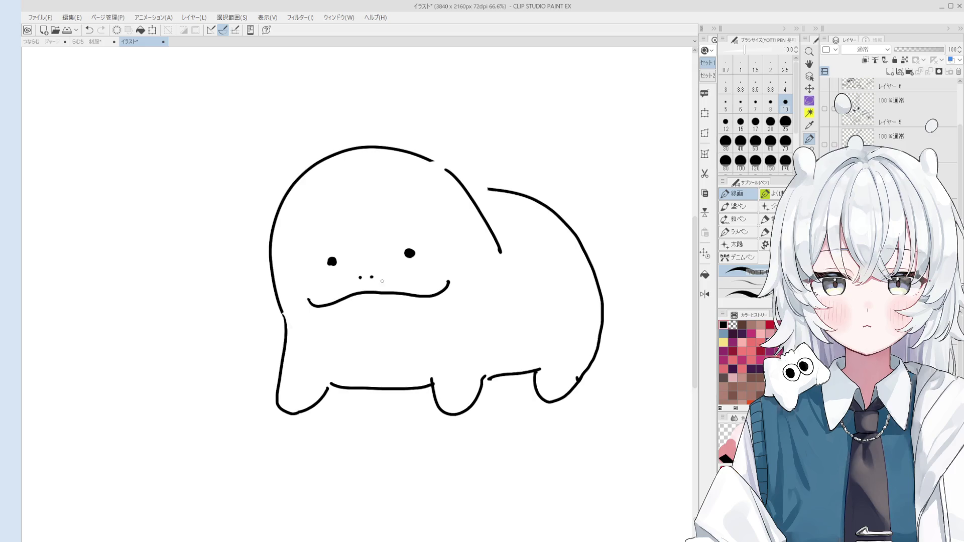
pyautogui.scroll(-2, 380, 280)
pyautogui.scroll(2, 443, 291)
pyautogui.press('e')
pyautogui.moveTo(297, 272)
pyautogui.mouseDown()
pyautogui.moveTo(409, 269)
pyautogui.moveTo(340, 287)
pyautogui.mouseUp()
pyautogui.press('p')
pyautogui.scroll(1, 354, 257)
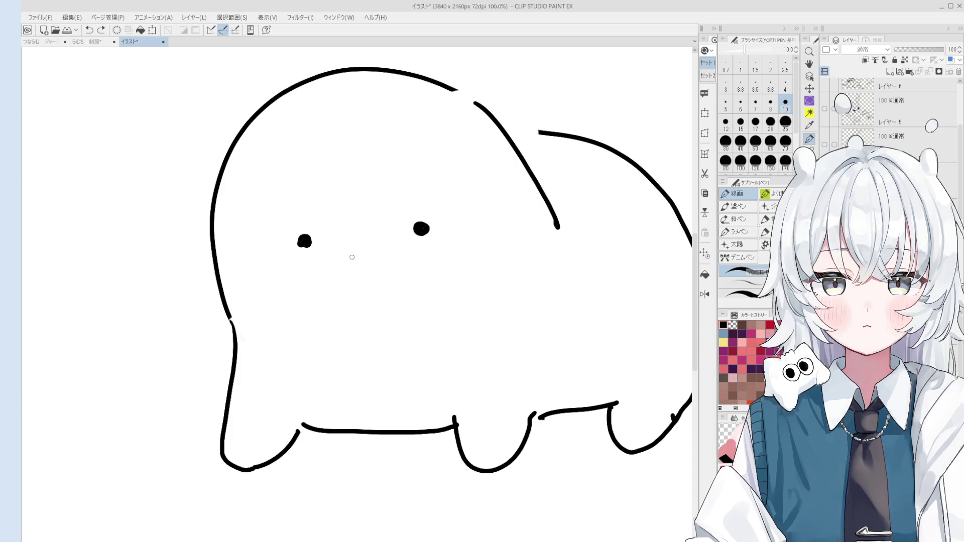
pyautogui.click(350, 255)
pyautogui.scroll(-1, 369, 251)
pyautogui.moveTo(289, 286); pyautogui.dragTo(430, 278)
pyautogui.hotkey('ctrl', 'z')
pyautogui.moveTo(304, 285); pyautogui.dragTo(428, 265)
pyautogui.scroll(-1, 428, 265)
# Step: Rework the line joining head and body, close the gap at the back, try a shell edge, and pan the turtle back into view
pyautogui.press('e')
pyautogui.press('p')
pyautogui.moveTo(439, 193); pyautogui.dragTo(474, 250)
pyautogui.hotkey('ctrl', 'z')
pyautogui.moveTo(432, 184); pyautogui.dragTo(475, 253)
pyautogui.hotkey('ctrl', 'z')
pyautogui.scroll(-1, 467, 242)
pyautogui.moveTo(464, 218); pyautogui.dragTo(461, 214)
pyautogui.moveTo(474, 252)
pyautogui.mouseDown()
pyautogui.moveTo(500, 237)
pyautogui.moveTo(518, 249)
pyautogui.moveTo(494, 242)
pyautogui.moveTo(542, 256)
pyautogui.moveTo(532, 275)
pyautogui.moveTo(499, 102)
pyautogui.mouseUp()
pyautogui.hotkey('ctrl', 'z')
pyautogui.press('e')
pyautogui.press('p')
pyautogui.hotkey('ctrl', 'z')
pyautogui.hotkey('ctrl', 'z')
pyautogui.scroll(-1, 536, 263)
pyautogui.scroll(-1, 541, 259)
pyautogui.press('h')
pyautogui.scroll(2, 506, 126)
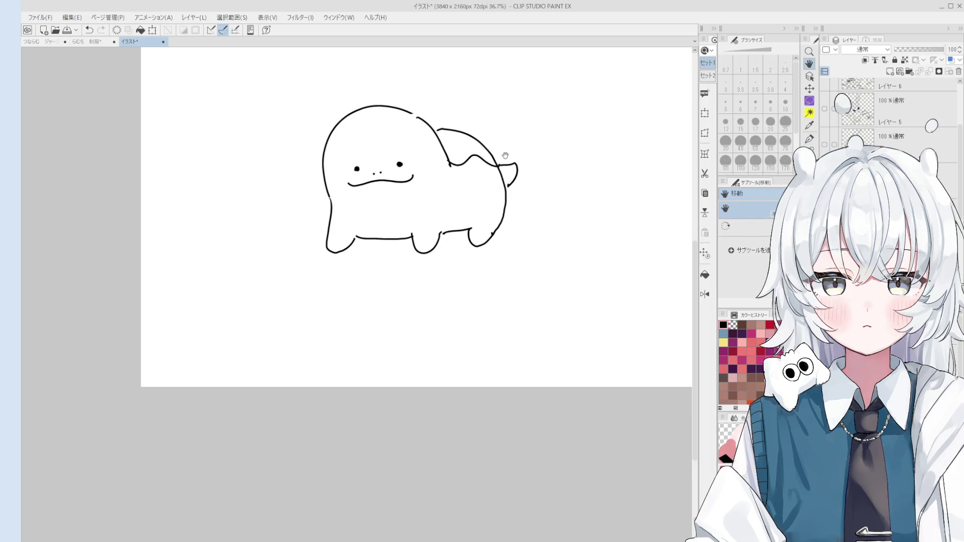
pyautogui.moveTo(512, 193); pyautogui.dragTo(522, 243)
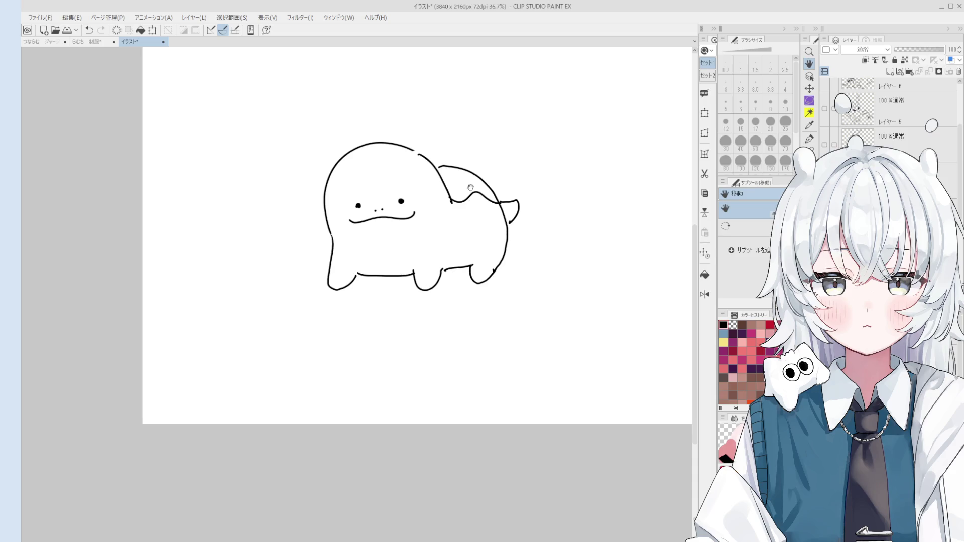
# Step: Redraw a cleaner stroke along the top of the turtle's shell
pyautogui.press('p')
pyautogui.hotkey('ctrl', 'z')
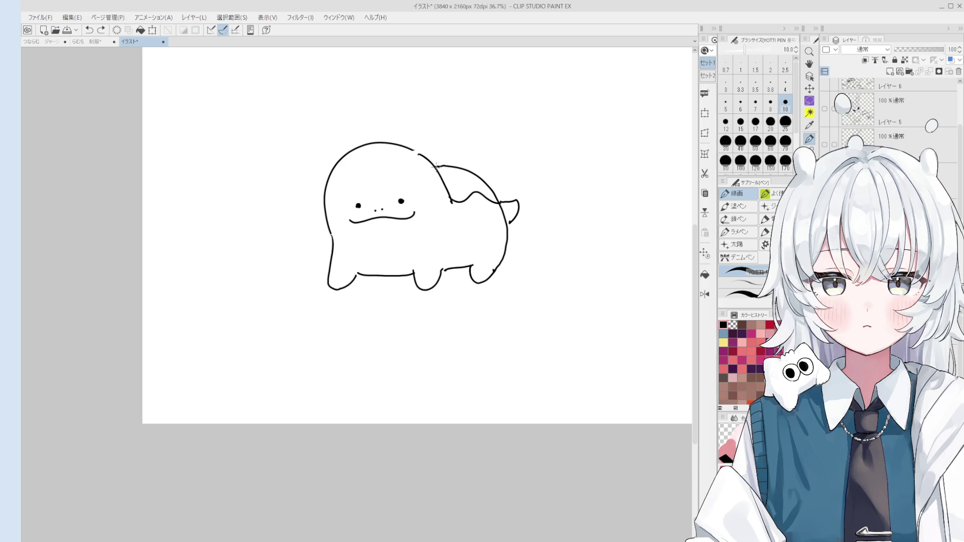
pyautogui.moveTo(435, 167); pyautogui.dragTo(444, 176)
pyautogui.hotkey('ctrl', 'z')
pyautogui.scroll(-1, 443, 189)
pyautogui.moveTo(390, 220); pyautogui.dragTo(438, 216)
pyautogui.scroll(1, 408, 224)
# Step: Retry the lower lip stroke and erase, then restore, the head-shell junction
pyautogui.hotkey('ctrl', 'z')
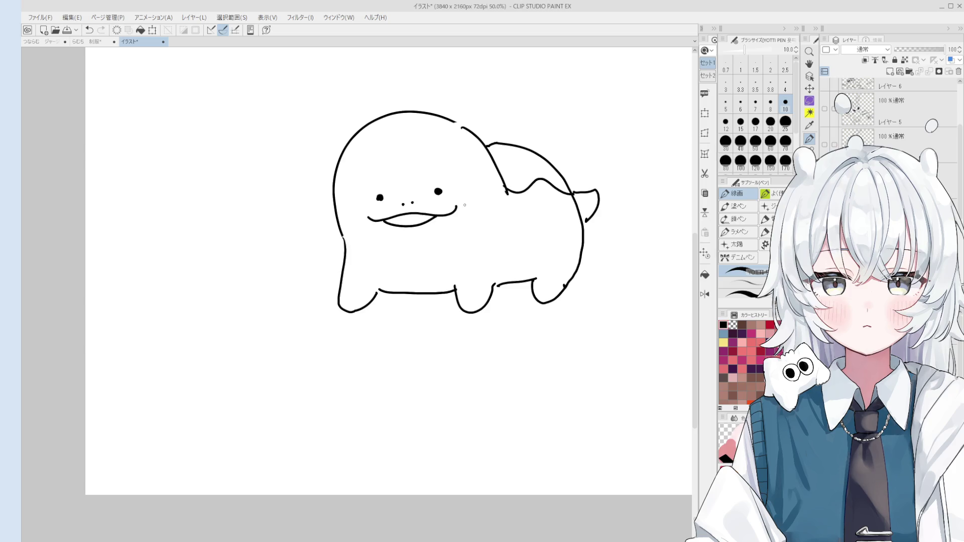
pyautogui.press('e')
pyautogui.moveTo(455, 124); pyautogui.dragTo(465, 129)
pyautogui.press('p')
pyautogui.hotkey('ctrl', 'z')
pyautogui.scroll(-1, 479, 181)
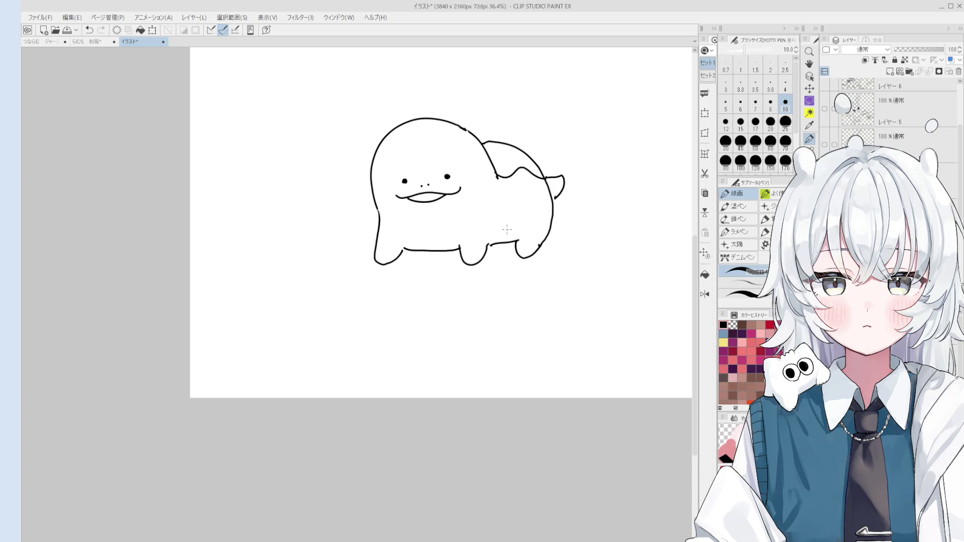
pyautogui.scroll(2, 482, 73)
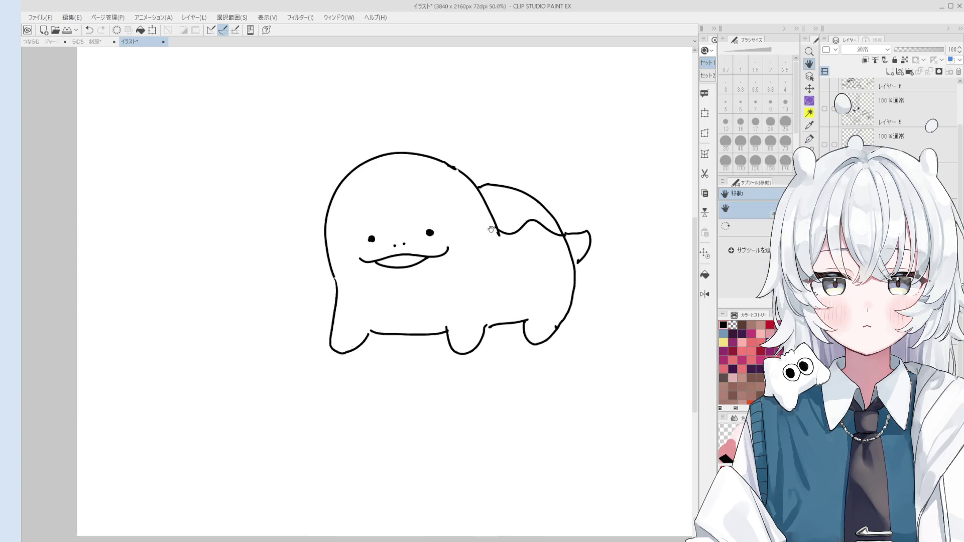
pyautogui.scroll(2, 515, 171)
pyautogui.scroll(-1, 515, 171)
pyautogui.scroll(-1, 515, 170)
# Step: Hand-letter ちゃめ above the turtle
pyautogui.moveTo(488, 153)
pyautogui.mouseDown()
pyautogui.moveTo(515, 149)
pyautogui.moveTo(519, 182)
pyautogui.moveTo(537, 169)
pyautogui.mouseUp()
pyautogui.moveTo(530, 155)
pyautogui.mouseDown()
pyautogui.moveTo(546, 163)
pyautogui.moveTo(539, 176)
pyautogui.mouseUp()
pyautogui.moveTo(554, 145)
pyautogui.mouseDown()
pyautogui.moveTo(557, 167)
pyautogui.moveTo(582, 161)
pyautogui.moveTo(576, 185)
pyautogui.moveTo(566, 178)
pyautogui.mouseUp()
pyautogui.hotkey('ctrl', 'z')
# Step: Write 誕日生 below ちゃめ
pyautogui.moveTo(552, 187)
pyautogui.mouseDown()
pyautogui.moveTo(568, 185)
pyautogui.moveTo(564, 216)
pyautogui.moveTo(577, 217)
pyautogui.mouseUp()
pyautogui.moveTo(588, 177); pyautogui.dragTo(594, 198)
pyautogui.moveTo(591, 188)
pyautogui.mouseDown()
pyautogui.moveTo(601, 191)
pyautogui.moveTo(586, 213)
pyautogui.mouseUp()
pyautogui.moveTo(585, 213)
pyautogui.mouseDown()
pyautogui.moveTo(605, 203)
pyautogui.moveTo(582, 216)
pyautogui.moveTo(616, 211)
pyautogui.mouseUp()
pyautogui.scroll(3, 595, 211)
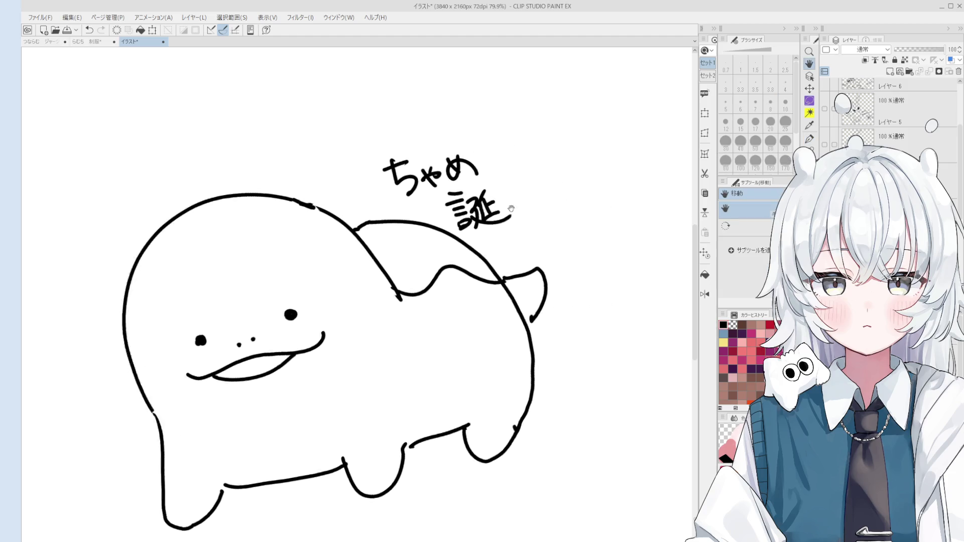
pyautogui.moveTo(460, 206)
pyautogui.mouseDown()
pyautogui.moveTo(453, 237)
pyautogui.moveTo(488, 230)
pyautogui.moveTo(482, 217)
pyautogui.mouseUp()
pyautogui.moveTo(456, 238); pyautogui.dragTo(487, 234)
pyautogui.scroll(-1, 482, 226)
pyautogui.moveTo(489, 201)
pyautogui.mouseDown()
pyautogui.moveTo(520, 197)
pyautogui.moveTo(512, 224)
pyautogui.mouseUp()
pyautogui.scroll(-1, 513, 225)
pyautogui.scroll(-1, 468, 234)
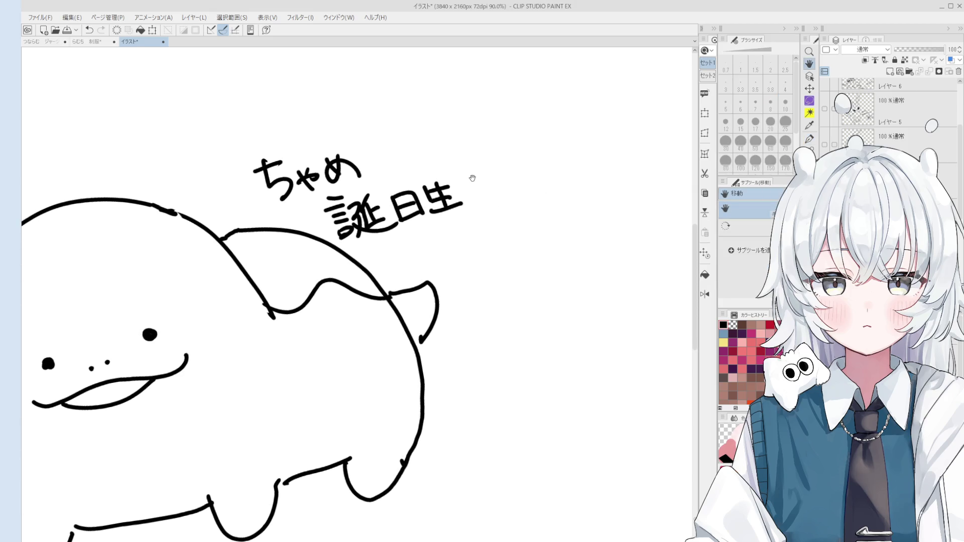
# Step: Write おめでとう on the next line and add a small smiley after it
pyautogui.moveTo(407, 246)
pyautogui.mouseDown()
pyautogui.moveTo(431, 240)
pyautogui.moveTo(442, 260)
pyautogui.moveTo(444, 242)
pyautogui.mouseUp()
pyautogui.moveTo(454, 235)
pyautogui.mouseDown()
pyautogui.moveTo(461, 253)
pyautogui.moveTo(501, 242)
pyautogui.moveTo(491, 224)
pyautogui.mouseUp()
pyautogui.moveTo(497, 214)
pyautogui.mouseDown()
pyautogui.moveTo(502, 226)
pyautogui.moveTo(536, 235)
pyautogui.mouseUp()
pyautogui.moveTo(530, 201); pyautogui.dragTo(546, 242)
pyautogui.hotkey('ctrl', 'z')
pyautogui.scroll(-1, 595, 213)
pyautogui.scroll(1, 594, 213)
pyautogui.moveTo(595, 170)
pyautogui.mouseDown()
pyautogui.moveTo(570, 207)
pyautogui.moveTo(599, 220)
pyautogui.moveTo(592, 188)
pyautogui.moveTo(608, 185)
pyautogui.mouseUp()
pyautogui.moveTo(585, 205)
pyautogui.mouseDown()
pyautogui.moveTo(603, 208)
pyautogui.moveTo(612, 186)
pyautogui.moveTo(594, 206)
pyautogui.moveTo(611, 209)
pyautogui.mouseUp()
pyautogui.scroll(-1, 602, 207)
pyautogui.hotkey('ctrl', 'z')
pyautogui.hotkey('ctrl', 'z')
pyautogui.hotkey('ctrl', 'z')
pyautogui.hotkey('ctrl', 'z')
pyautogui.hotkey('ctrl', 'z')
pyautogui.hotkey('ctrl', 'z')
pyautogui.scroll(-1, 602, 221)
pyautogui.scroll(-5, 602, 222)
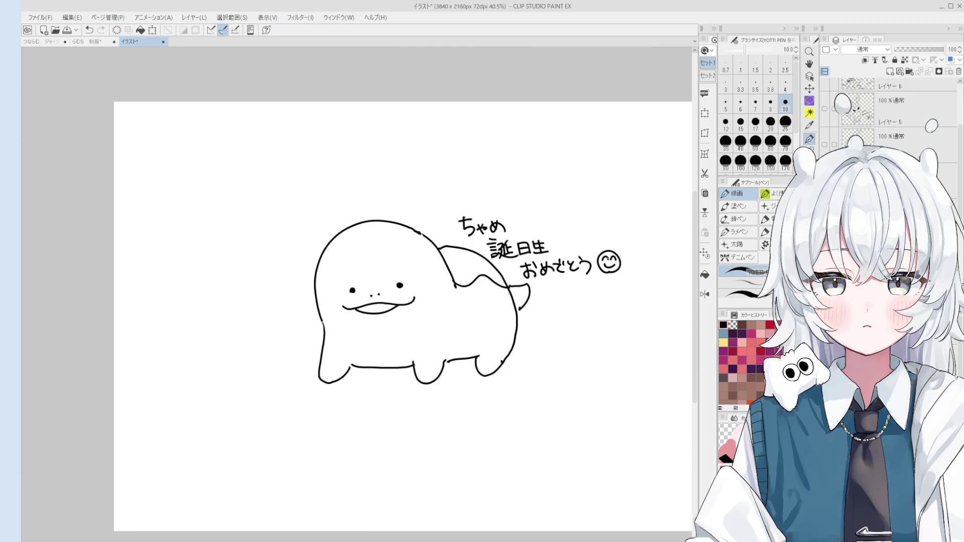
pyautogui.scroll(2, 430, 241)
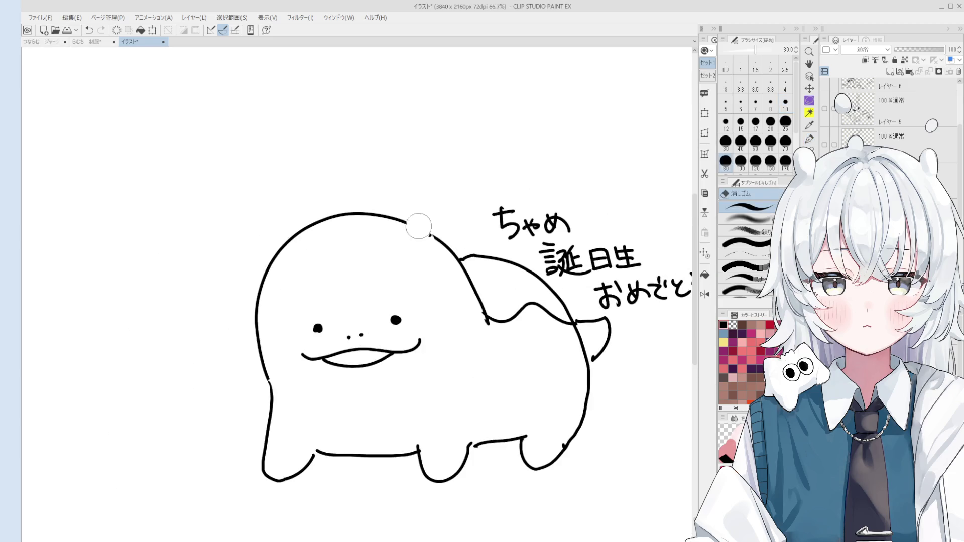
# Step: Tilt and straighten the page, pan to the message, and draw a small heart after the smiley
pyautogui.press('^')
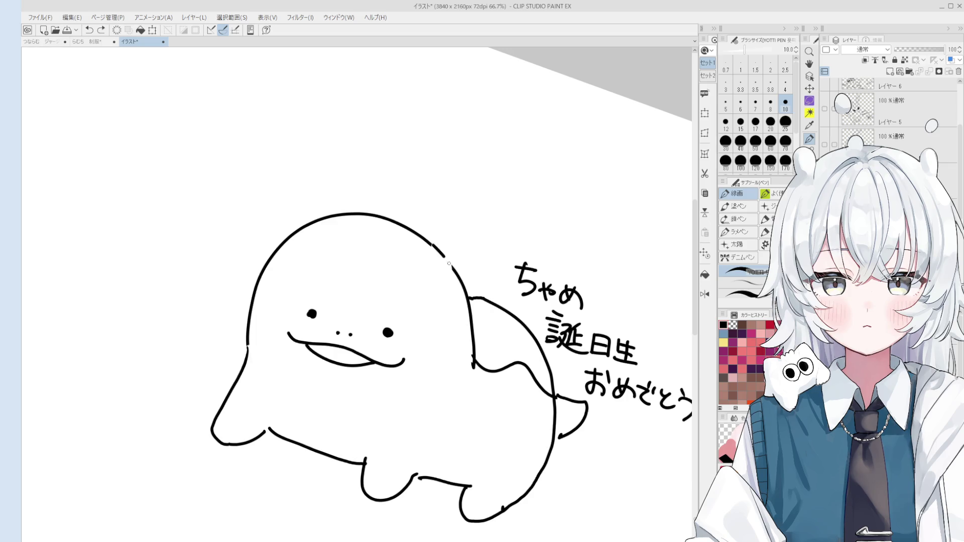
pyautogui.press('-')
pyautogui.scroll(-2, 443, 253)
pyautogui.moveTo(703, 296); pyautogui.dragTo(594, 262)
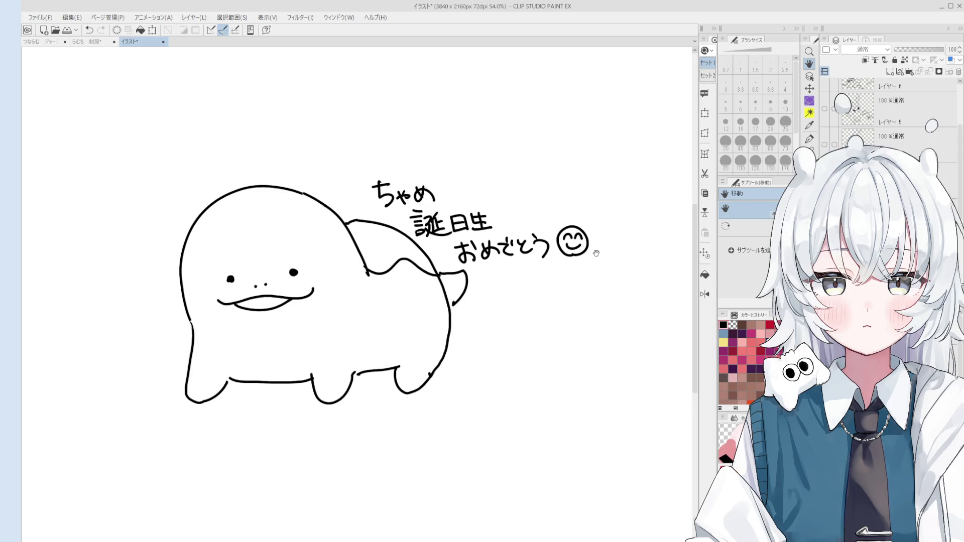
pyautogui.scroll(1, 557, 243)
pyautogui.moveTo(595, 264)
pyautogui.mouseDown()
pyautogui.moveTo(552, 229)
pyautogui.moveTo(596, 204)
pyautogui.mouseUp()
pyautogui.press('p')
pyautogui.scroll(2, 569, 225)
pyautogui.hotkey('ctrl', 'z')
pyautogui.scroll(-2, 607, 220)
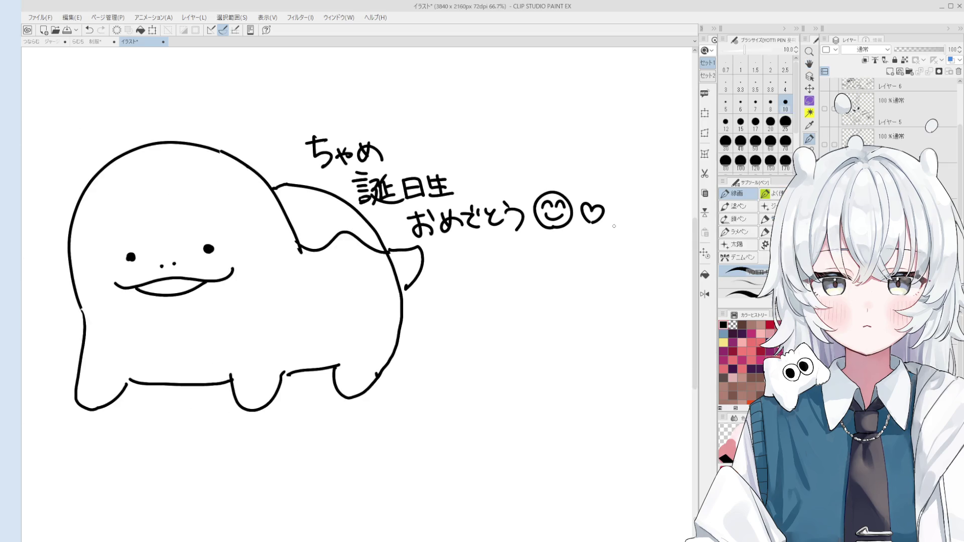
pyautogui.scroll(-2, 561, 268)
pyautogui.press('h')
pyautogui.moveTo(548, 269); pyautogui.dragTo(561, 197)
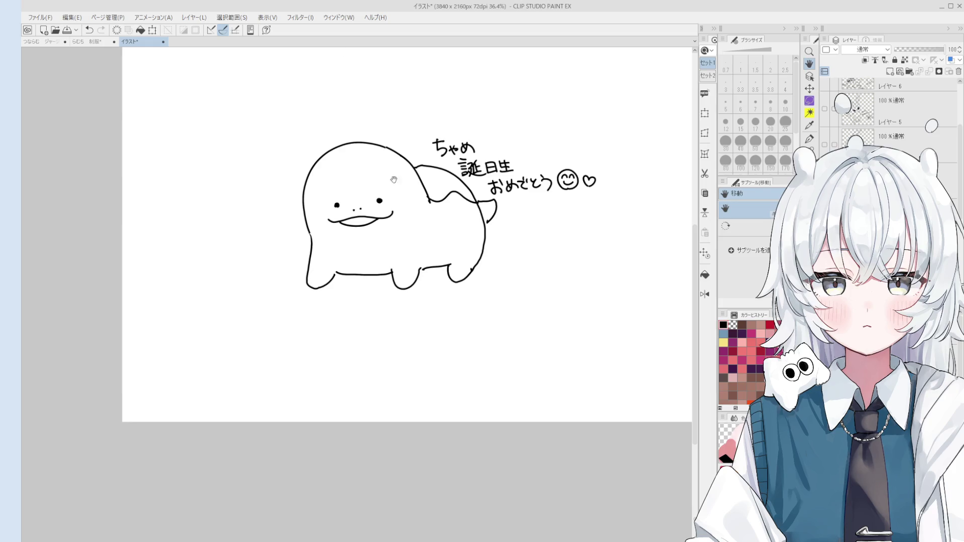
pyautogui.scroll(2, 411, 218)
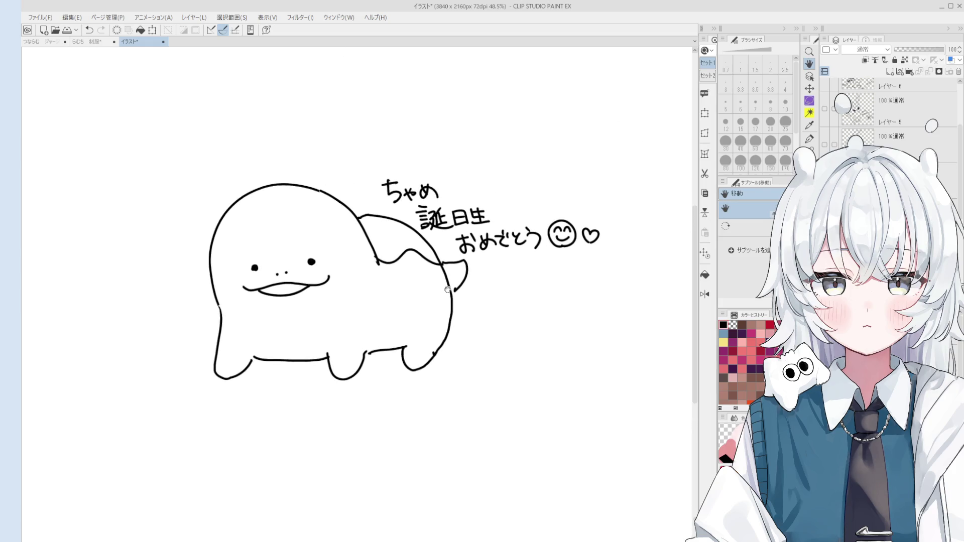
pyautogui.moveTo(447, 289); pyautogui.dragTo(399, 359)
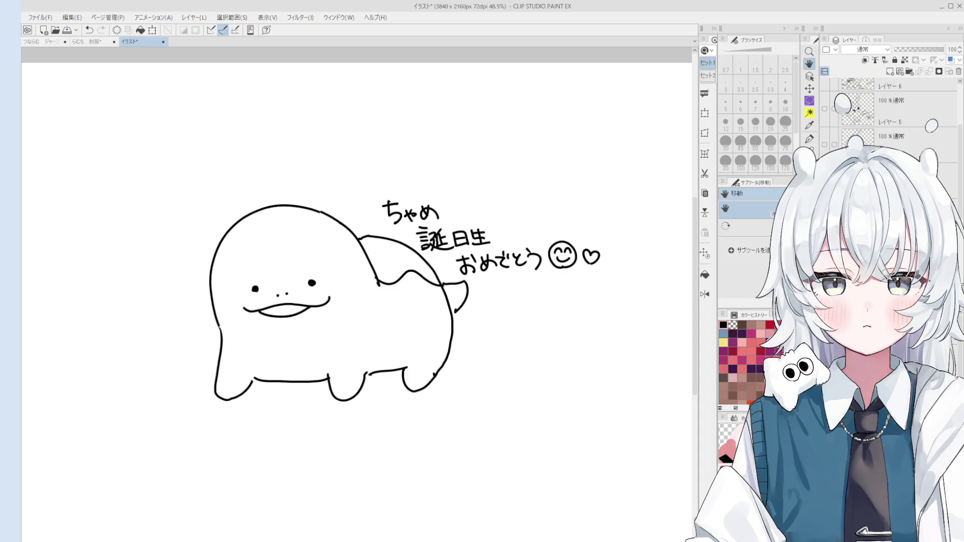
pyautogui.scroll(-2, 414, 386)
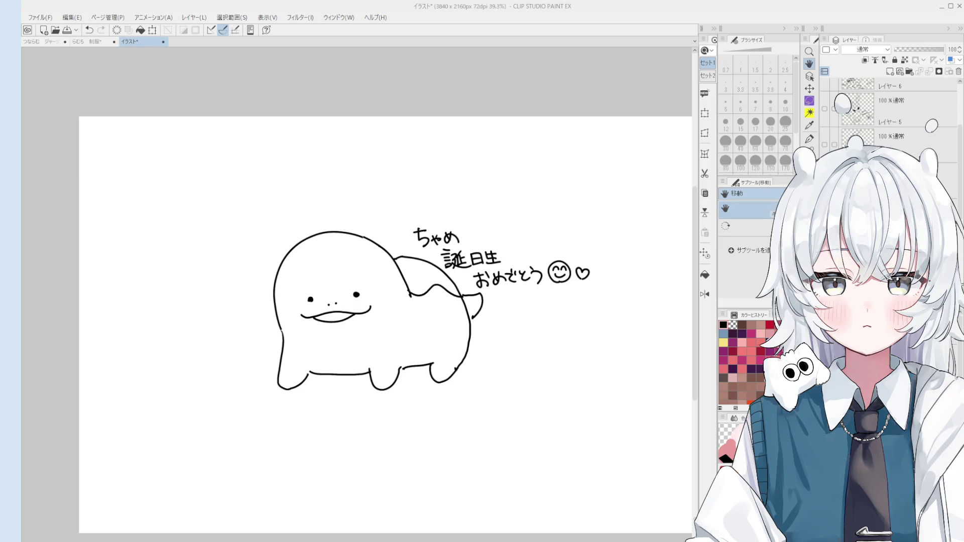
# Step: Show the Sub View reference of the brown creature, widen it beside the doodle, then close it
pyautogui.click(22, 117)
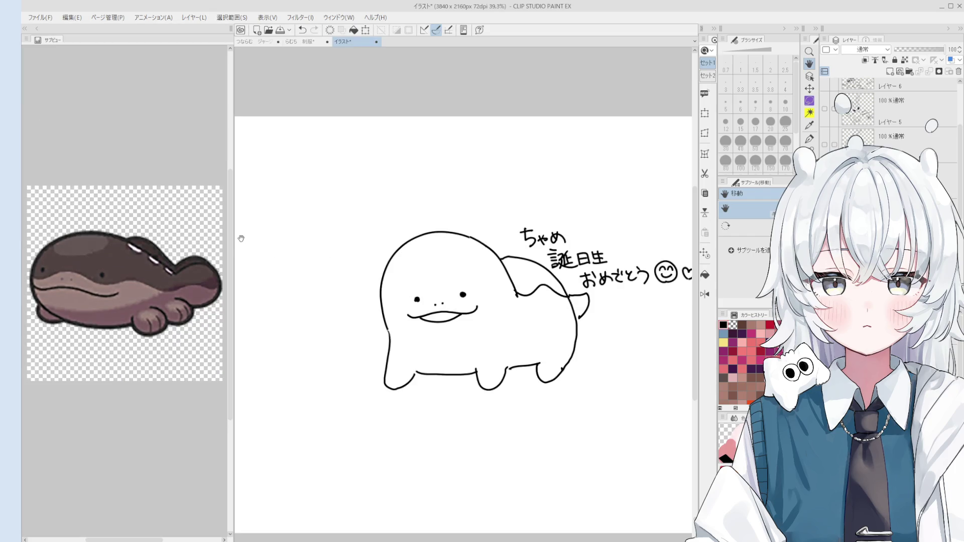
pyautogui.moveTo(231, 238)
pyautogui.mouseDown()
pyautogui.moveTo(348, 264)
pyautogui.moveTo(404, 234)
pyautogui.moveTo(349, 227)
pyautogui.mouseUp()
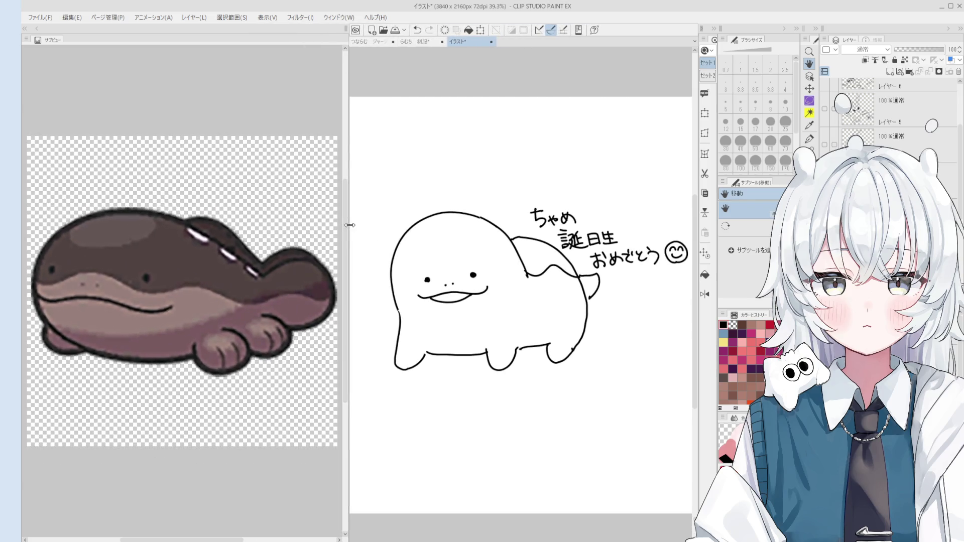
pyautogui.scroll(-3, 206, 261)
pyautogui.scroll(2, 201, 255)
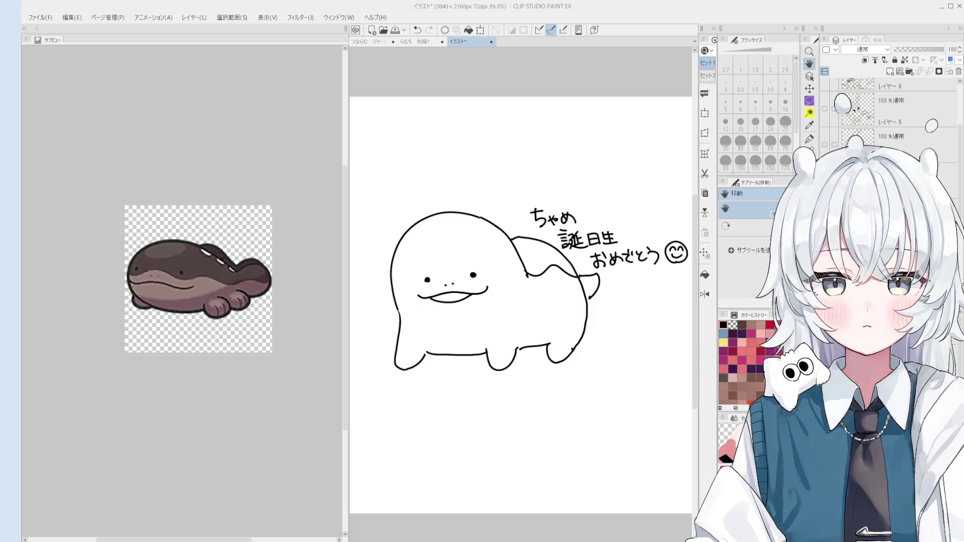
pyautogui.scroll(2, 192, 223)
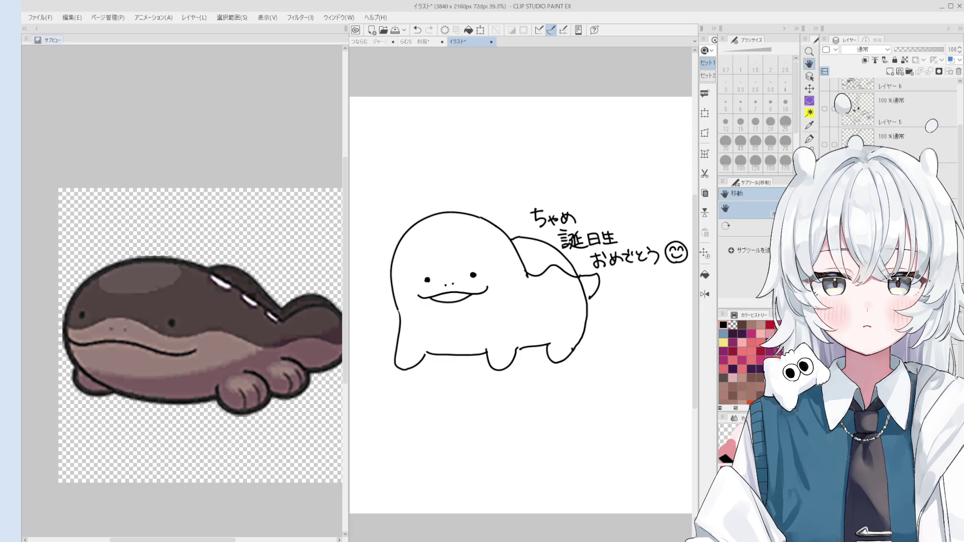
pyautogui.press('Tab')
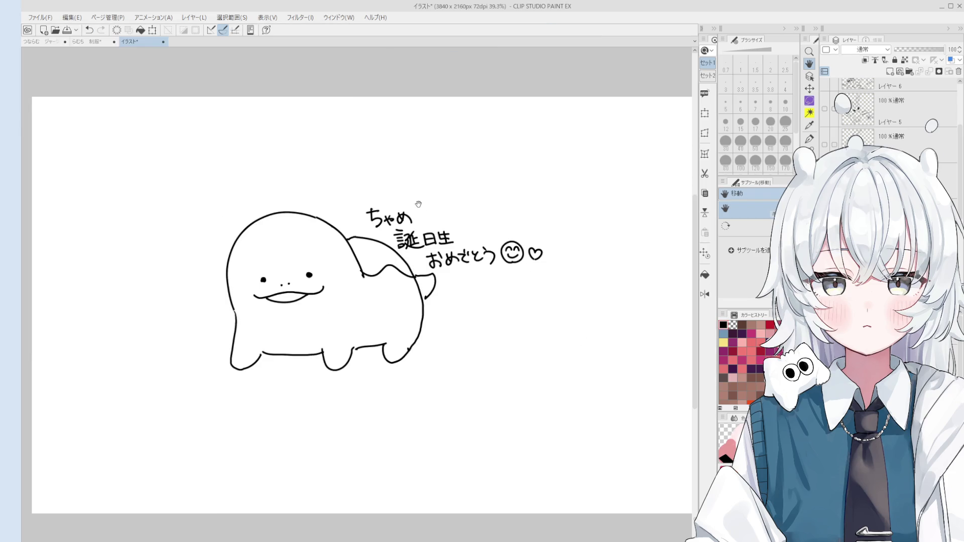
# Step: Nudge the doodle view and switch to the girl sketch document
pyautogui.moveTo(419, 204); pyautogui.dragTo(484, 216)
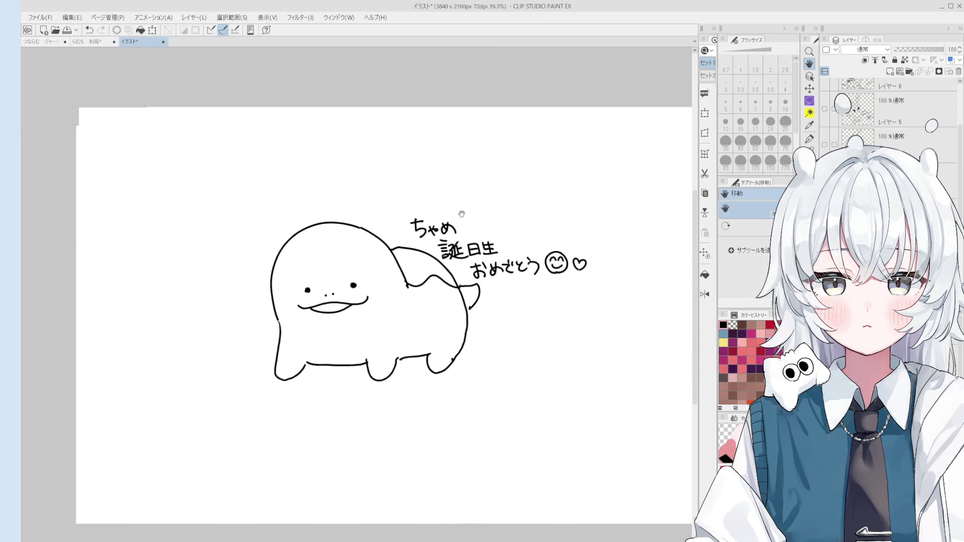
pyautogui.click(76, 42)
# Step: Pan the girl sketch, show the spiked creature reference in Sub View, then hide it
pyautogui.moveTo(411, 202); pyautogui.dragTo(465, 254)
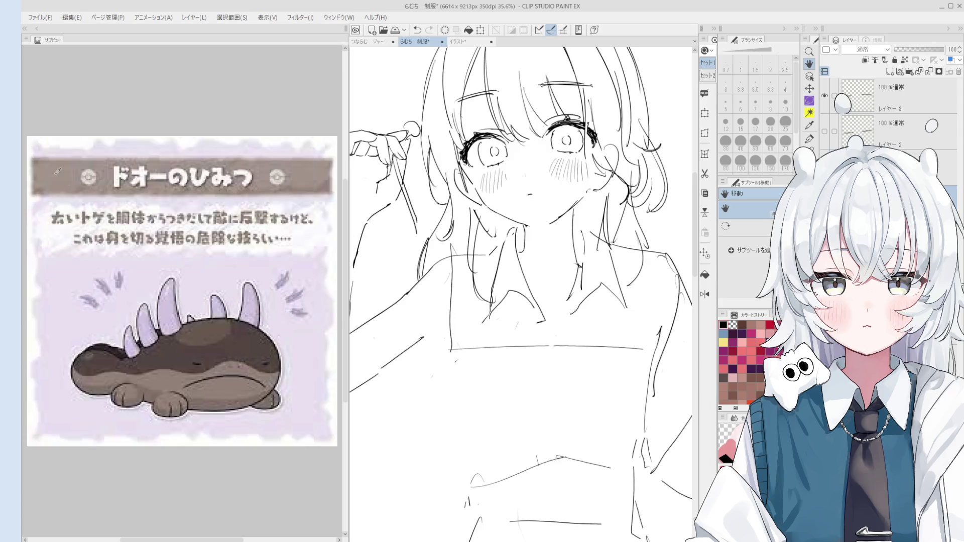
pyautogui.click(26, 149)
pyautogui.click(25, 29)
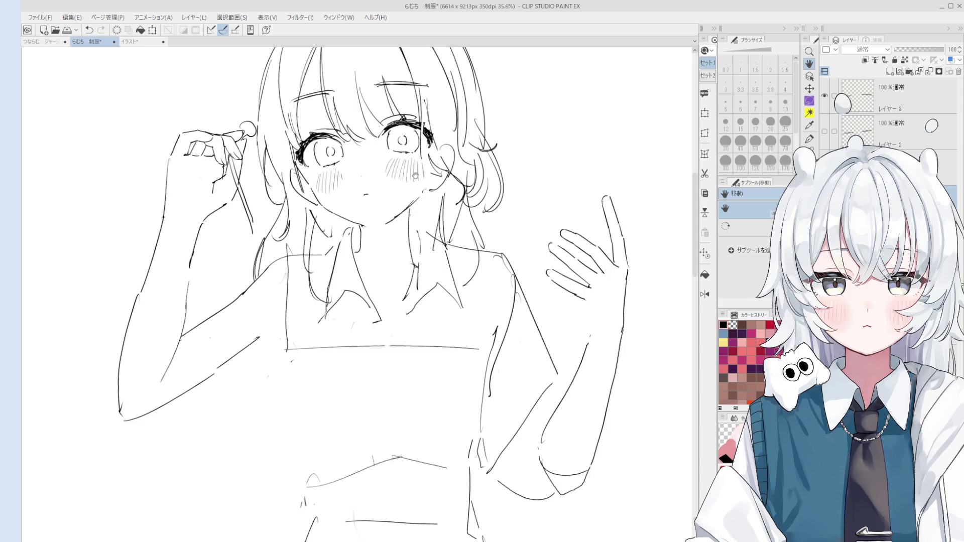
pyautogui.scroll(1, 467, 204)
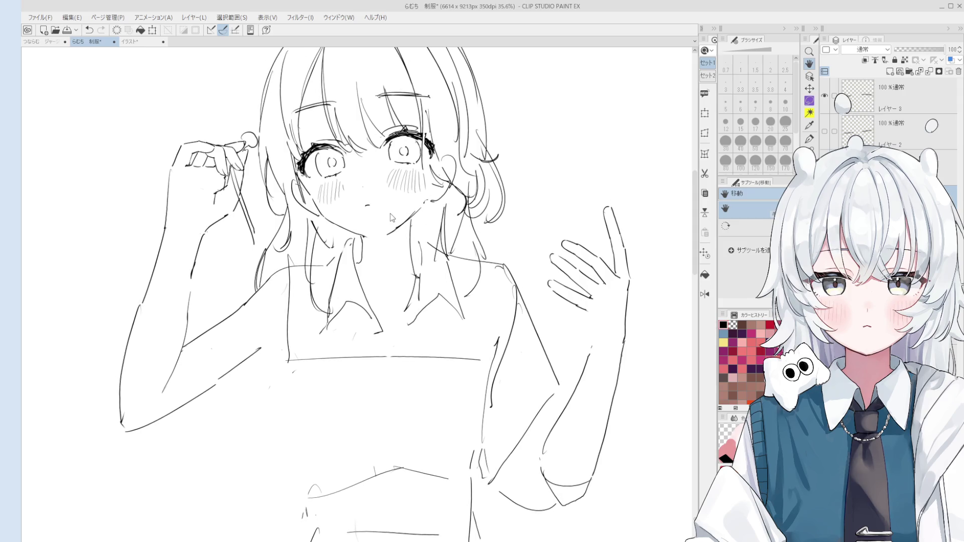
pyautogui.scroll(-1, 407, 240)
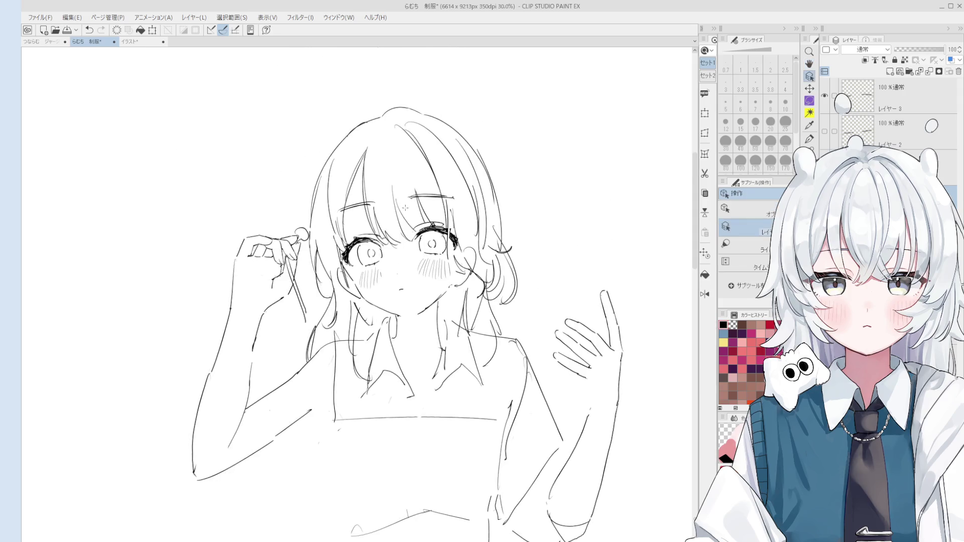
pyautogui.scroll(7, 406, 240)
pyautogui.scroll(2, 411, 233)
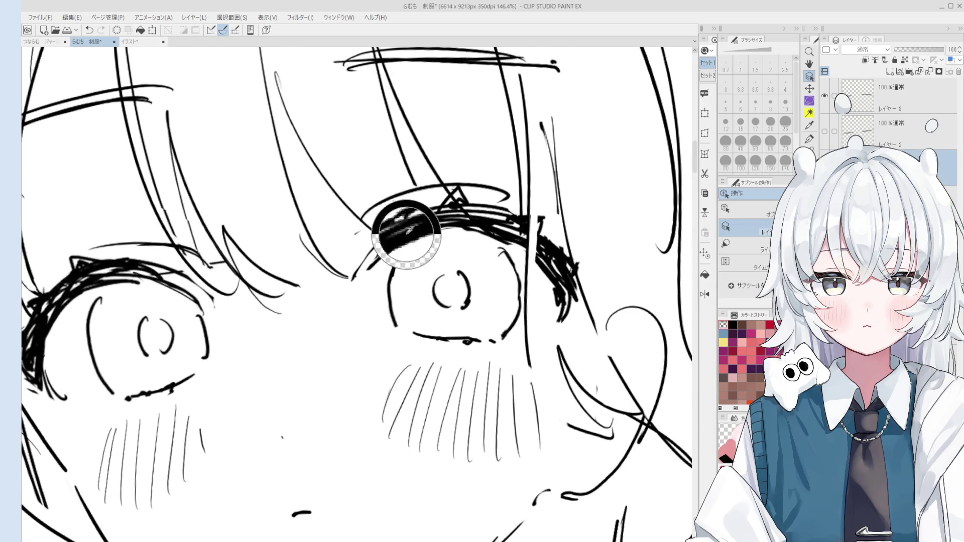
# Step: Darken the upper lash of the girl's right-hand eye with the pen, undoing a stray stroke
pyautogui.press('p')
pyautogui.moveTo(366, 259); pyautogui.dragTo(407, 222)
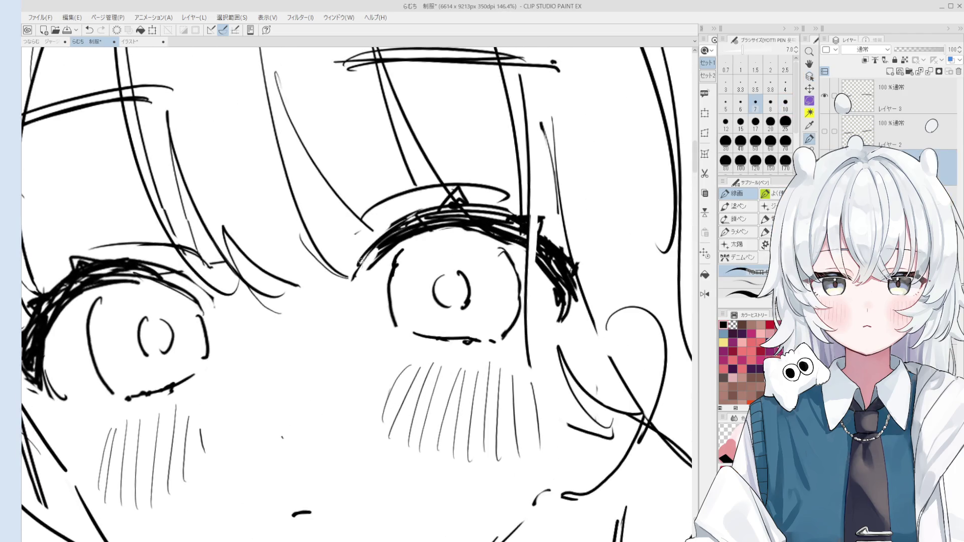
pyautogui.scroll(-2, 377, 257)
pyautogui.scroll(3, 381, 287)
pyautogui.press('e')
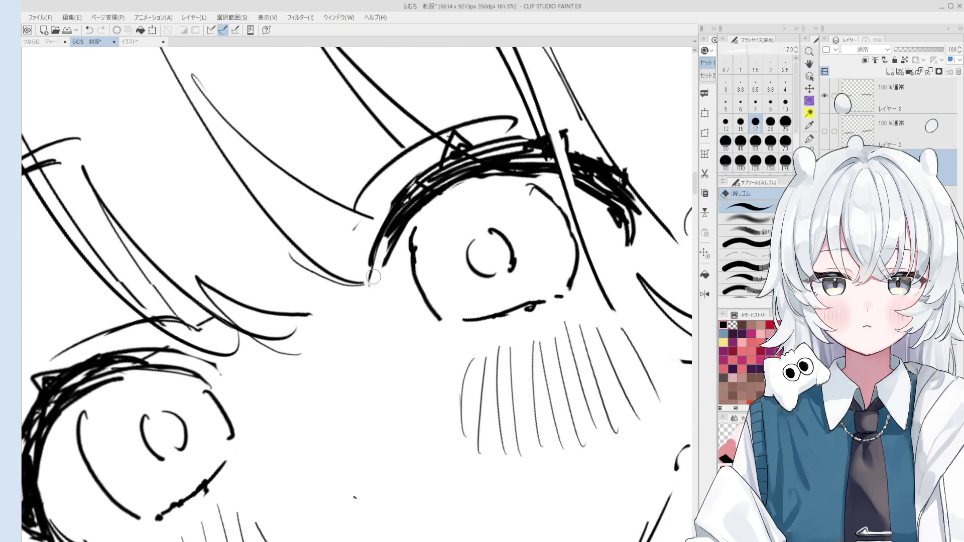
pyautogui.scroll(-2, 377, 286)
pyautogui.scroll(1, 371, 291)
pyautogui.press('p')
pyautogui.moveTo(371, 291); pyautogui.dragTo(395, 253)
pyautogui.hotkey('ctrl', 'z')
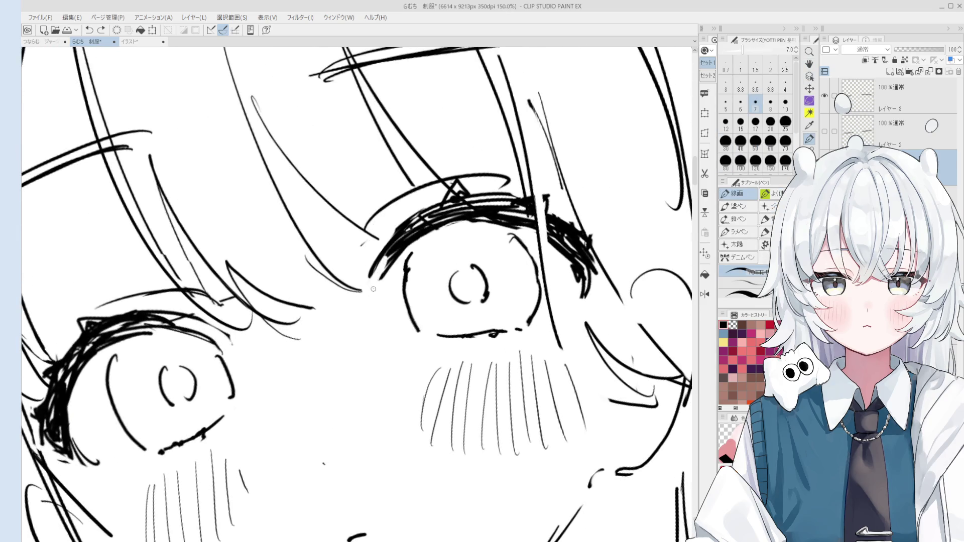
pyautogui.scroll(-3, 377, 286)
# Step: Pan the view up to frame the whole face
pyautogui.moveTo(450, 297); pyautogui.dragTo(431, 213)
pyautogui.moveTo(434, 313); pyautogui.dragTo(425, 274)
pyautogui.press('e')
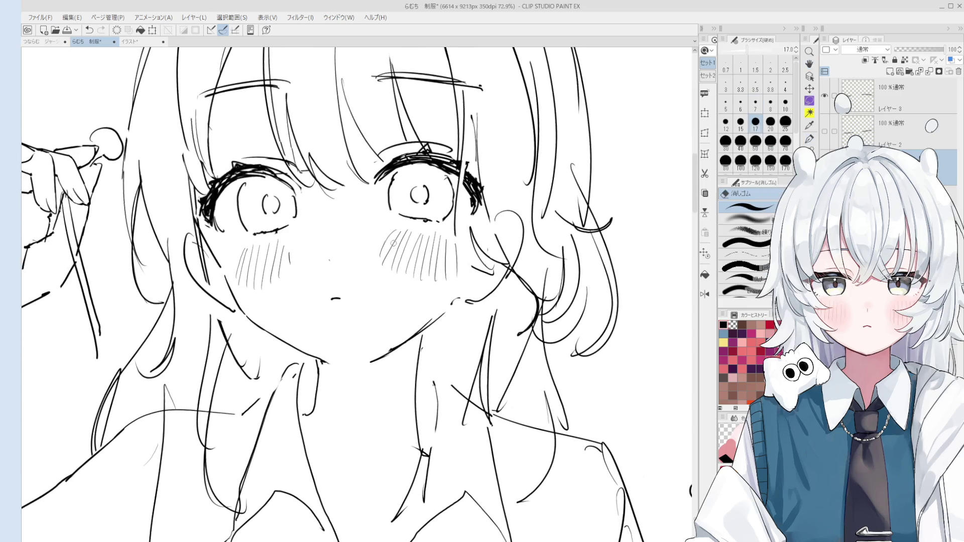
pyautogui.press('p')
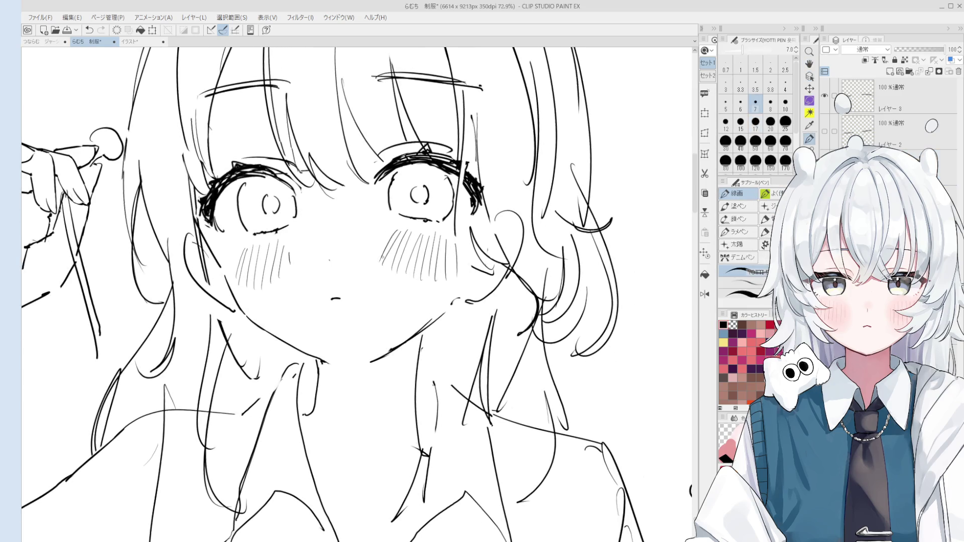
pyautogui.press('h')
pyautogui.moveTo(419, 266); pyautogui.dragTo(419, 259)
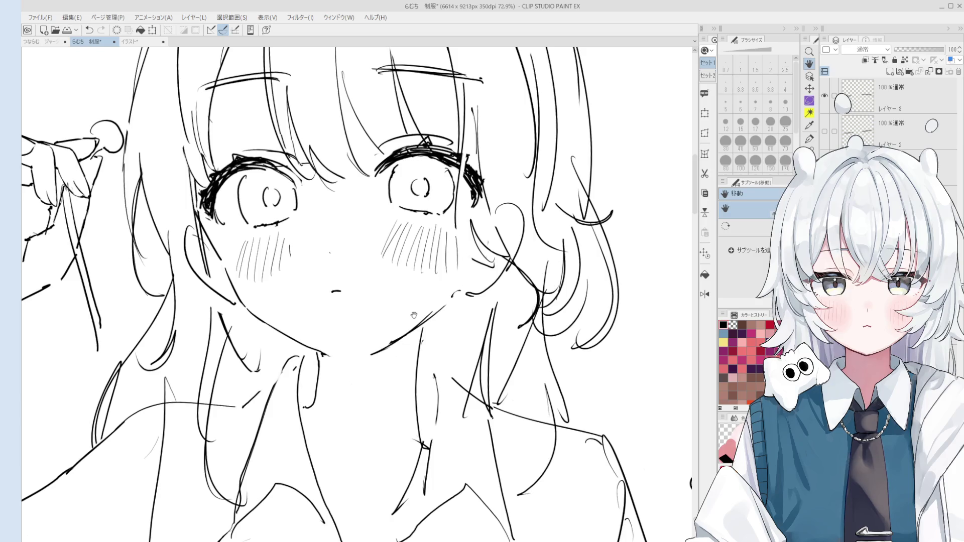
pyautogui.scroll(-2, 414, 314)
pyautogui.press('e')
pyautogui.press('h')
pyautogui.scroll(4, 395, 325)
pyautogui.press(']')
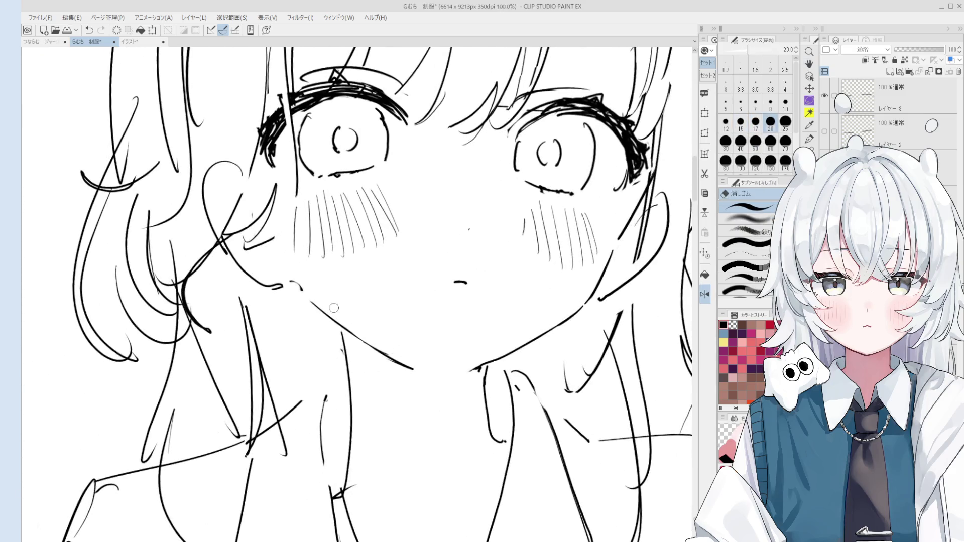
pyautogui.scroll(-3, 419, 365)
pyautogui.press('p')
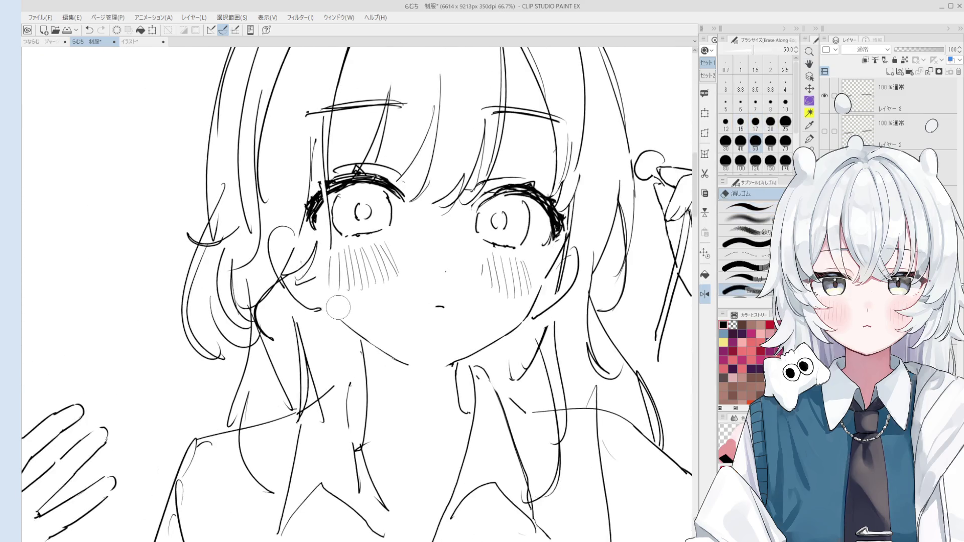
pyautogui.scroll(-4, 328, 312)
pyautogui.press('space')
pyautogui.moveTo(399, 266)
pyautogui.mouseDown()
pyautogui.moveTo(428, 251)
pyautogui.moveTo(399, 206)
pyautogui.mouseUp()
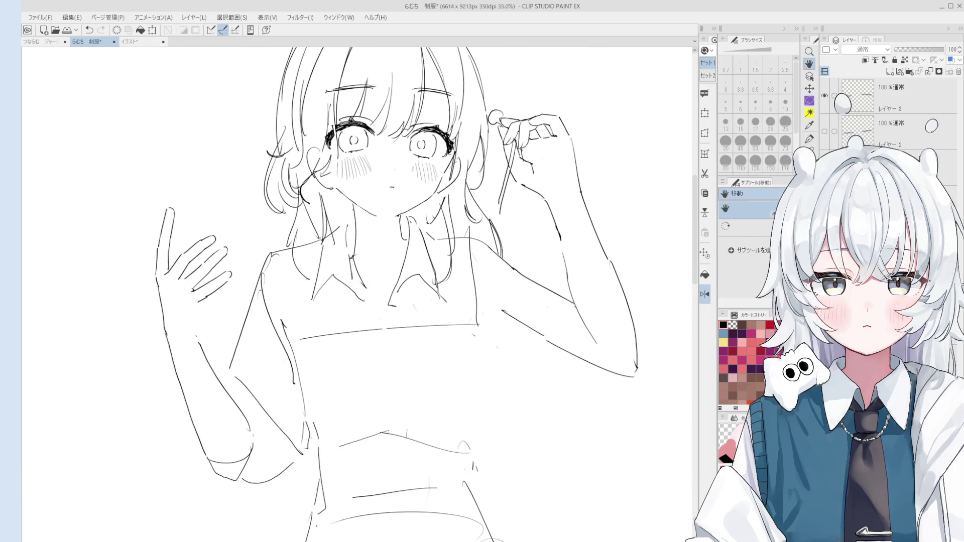
pyautogui.press('h')
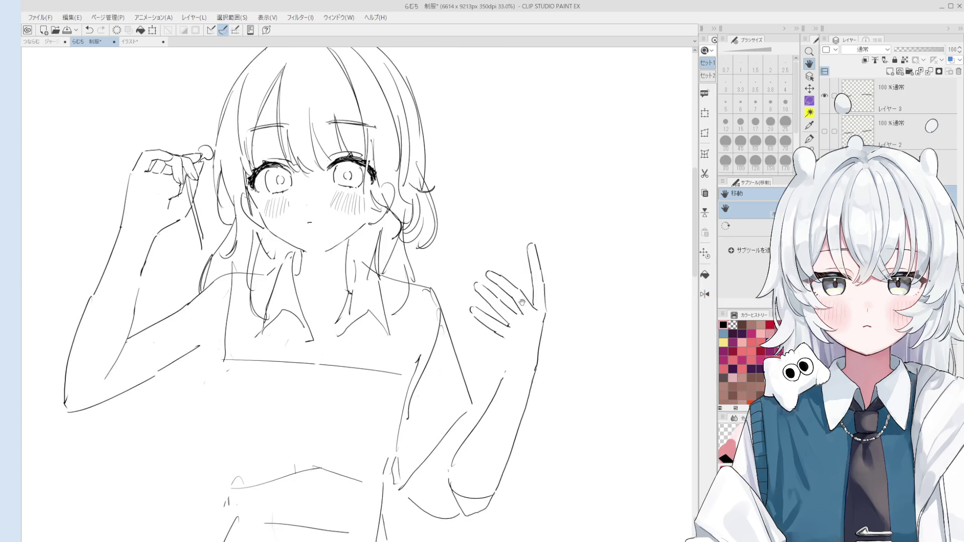
pyautogui.press('p')
pyautogui.hotkey('ctrl', 'z')
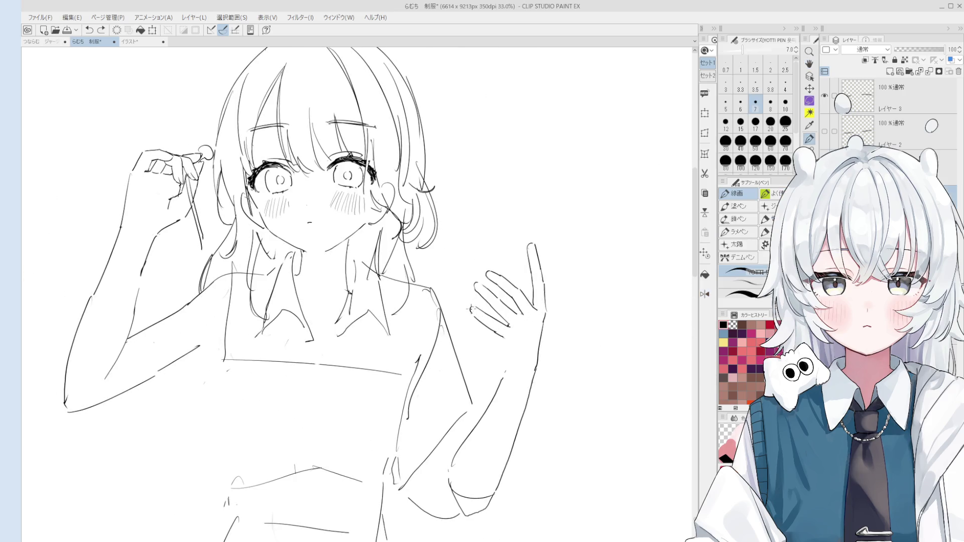
pyautogui.moveTo(466, 303); pyautogui.dragTo(550, 221)
# Step: Draw the phone's edge across the raised hand, retrying until it sits slightly shorter
pyautogui.hotkey('ctrl', 'z')
pyautogui.moveTo(473, 308); pyautogui.dragTo(559, 222)
pyautogui.hotkey('ctrl', 'z')
pyautogui.moveTo(472, 306)
pyautogui.mouseDown()
pyautogui.moveTo(547, 225)
pyautogui.moveTo(580, 223)
pyautogui.moveTo(584, 250)
pyautogui.moveTo(551, 302)
pyautogui.mouseUp()
pyautogui.hotkey('ctrl', 'z')
pyautogui.hotkey('ctrl', 'z')
# Step: Add the phone's right edge down to the hand and outline the camera in its top corner
pyautogui.moveTo(583, 255); pyautogui.dragTo(554, 293)
pyautogui.moveTo(543, 233); pyautogui.dragTo(560, 241)
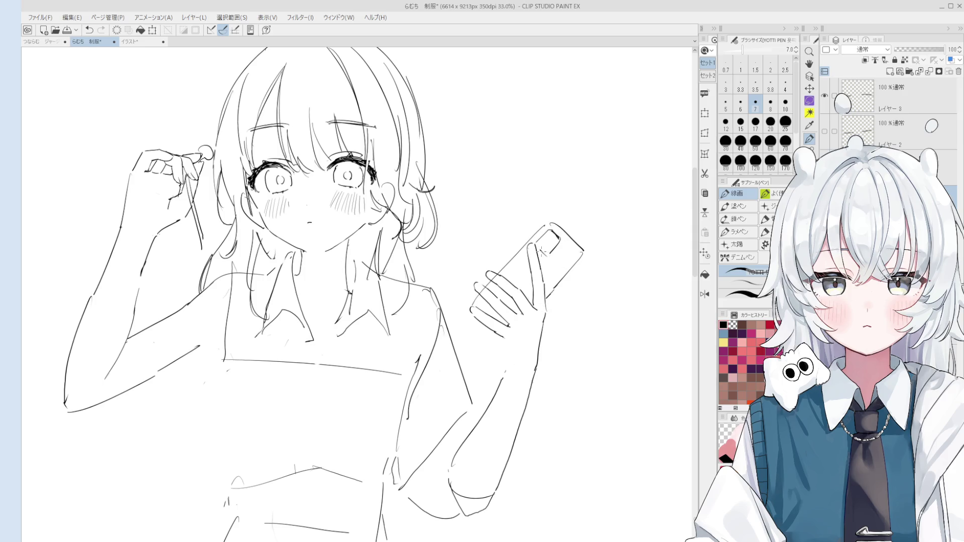
pyautogui.scroll(-2, 552, 251)
pyautogui.moveTo(525, 338); pyautogui.dragTo(509, 247)
pyautogui.scroll(1, 510, 247)
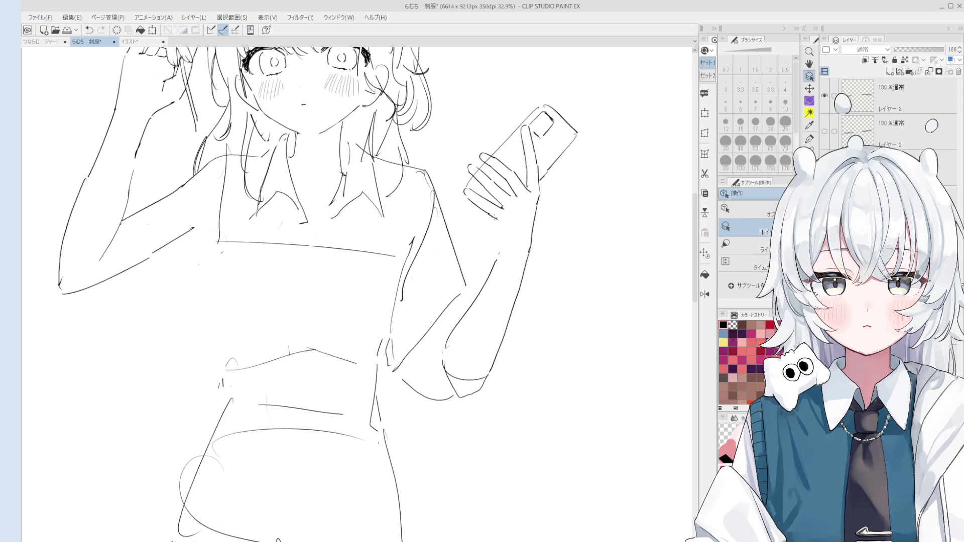
# Step: Redraw the short wrist line a bit longer with the pen
pyautogui.press('p')
pyautogui.hotkey('ctrl', 'z')
pyautogui.moveTo(495, 222); pyautogui.dragTo(501, 252)
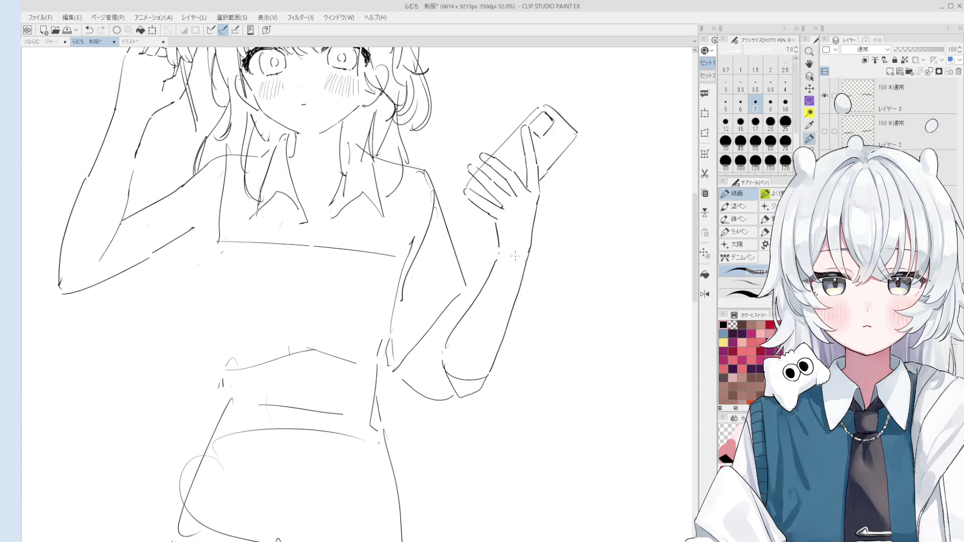
pyautogui.scroll(-3, 517, 257)
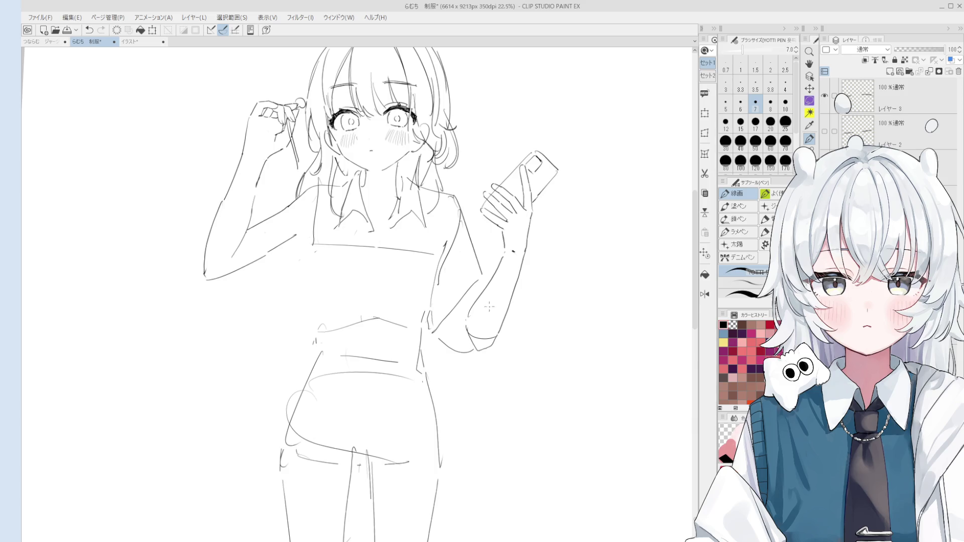
# Step: Erase stray marks along the forearm with the eraser enlarged to size 60, view rotated slightly
pyautogui.press('e')
pyautogui.scroll(1, 468, 322)
pyautogui.press('p')
pyautogui.press('e')
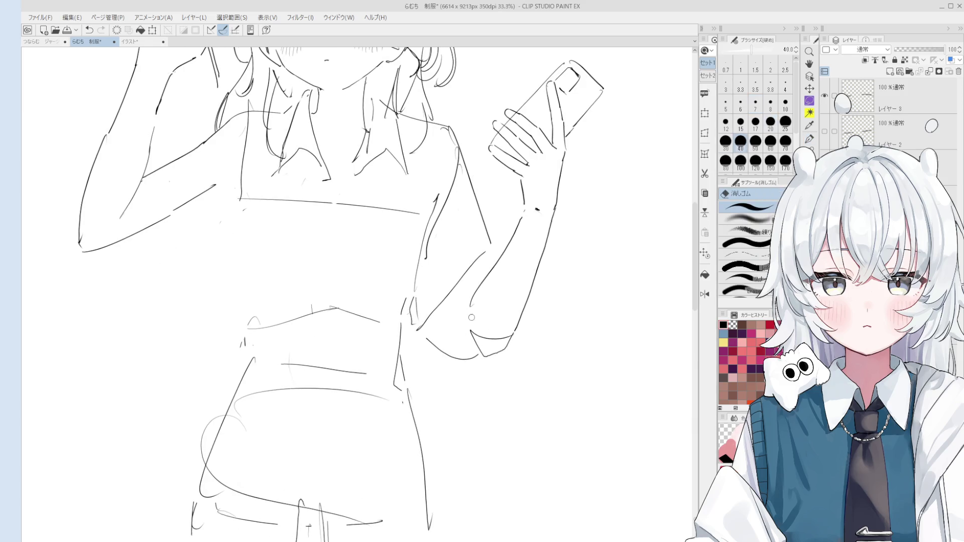
pyautogui.press('-')
pyautogui.press(']')
pyautogui.press(']')
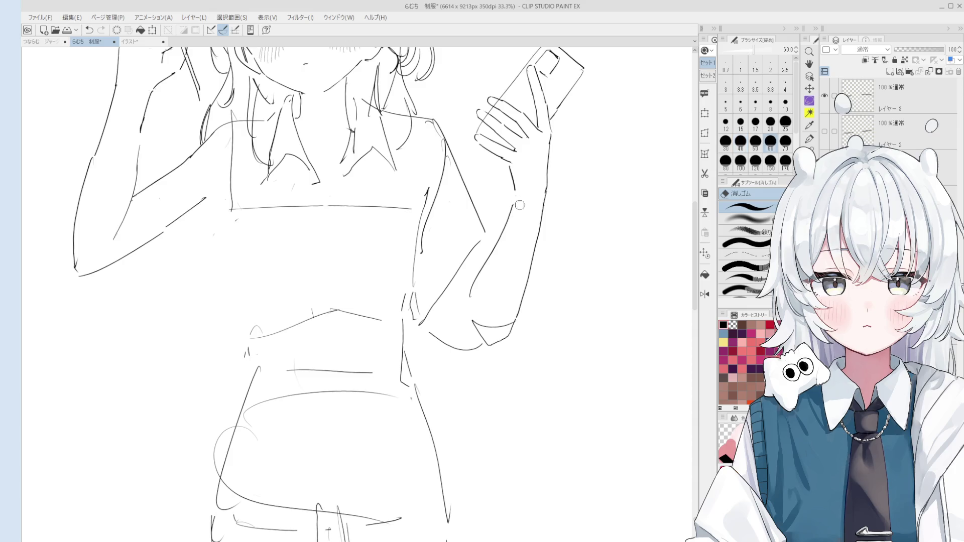
pyautogui.scroll(1, 519, 208)
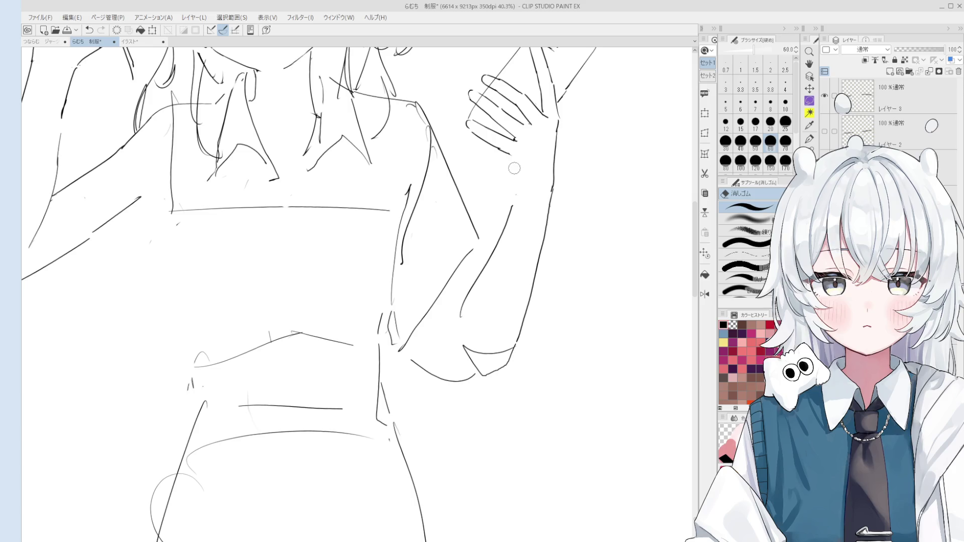
# Step: Close the gap in the wrist line, redrawing the stroke slightly longer
pyautogui.press('p')
pyautogui.moveTo(510, 155); pyautogui.dragTo(517, 190)
pyautogui.hotkey('ctrl', 'z')
pyautogui.moveTo(511, 157); pyautogui.dragTo(517, 195)
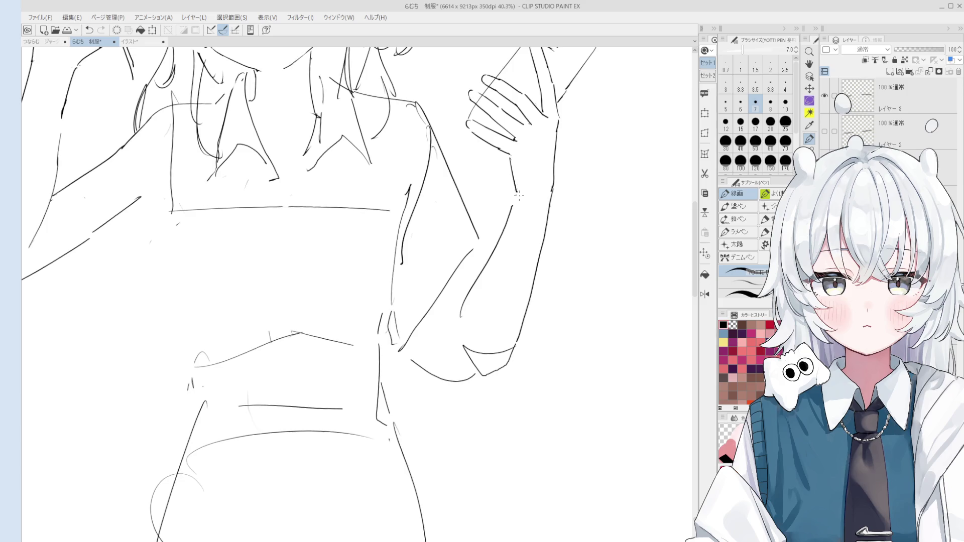
pyautogui.scroll(-3, 502, 257)
pyautogui.press('e')
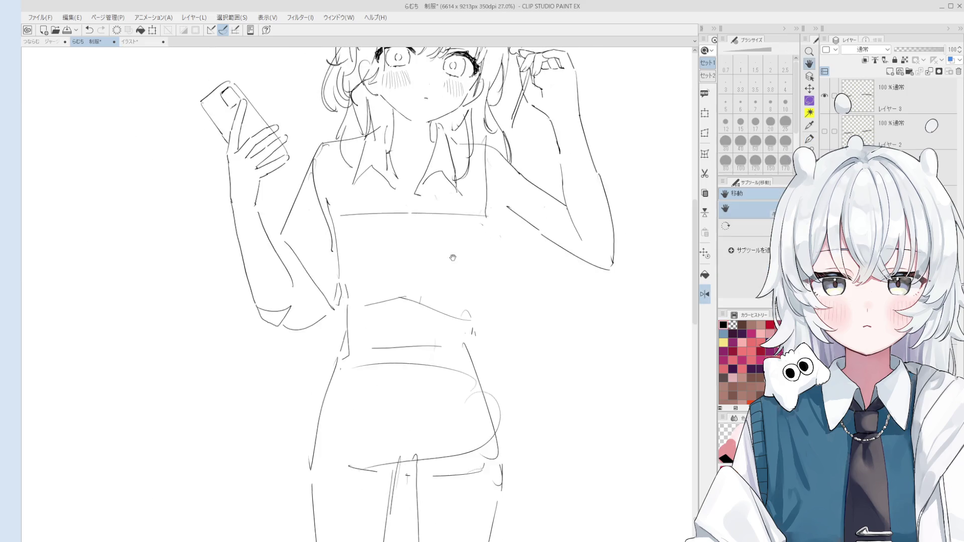
pyautogui.scroll(-2, 320, 250)
# Step: Remove the short stray stroke on the forearm below the phone hand
pyautogui.press('p')
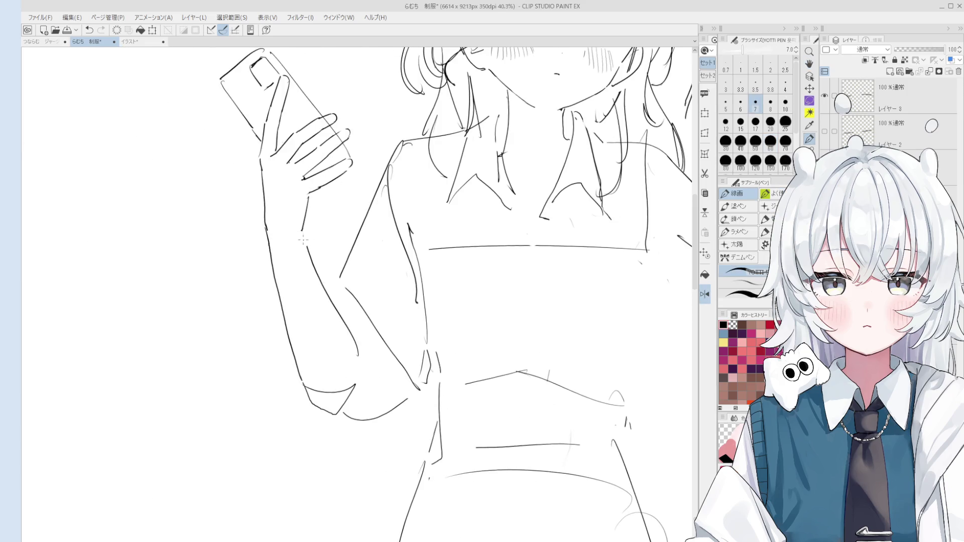
pyautogui.scroll(2, 315, 265)
pyautogui.hotkey('ctrl', 'z')
pyautogui.press('e')
pyautogui.moveTo(309, 250); pyautogui.dragTo(336, 311)
pyautogui.press('p')
pyautogui.hotkey('ctrl', 'z')
pyautogui.scroll(-1, 317, 271)
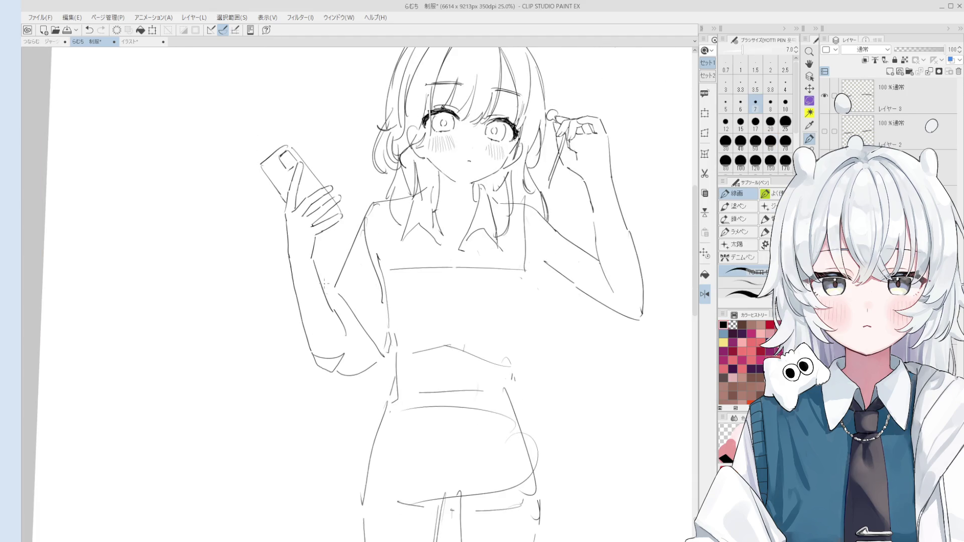
# Step: Mirror the canvas to check the figure and mark the left edge of the wrist
pyautogui.press('e')
pyautogui.press('p')
pyautogui.press('h')
pyautogui.moveTo(350, 307); pyautogui.dragTo(370, 293)
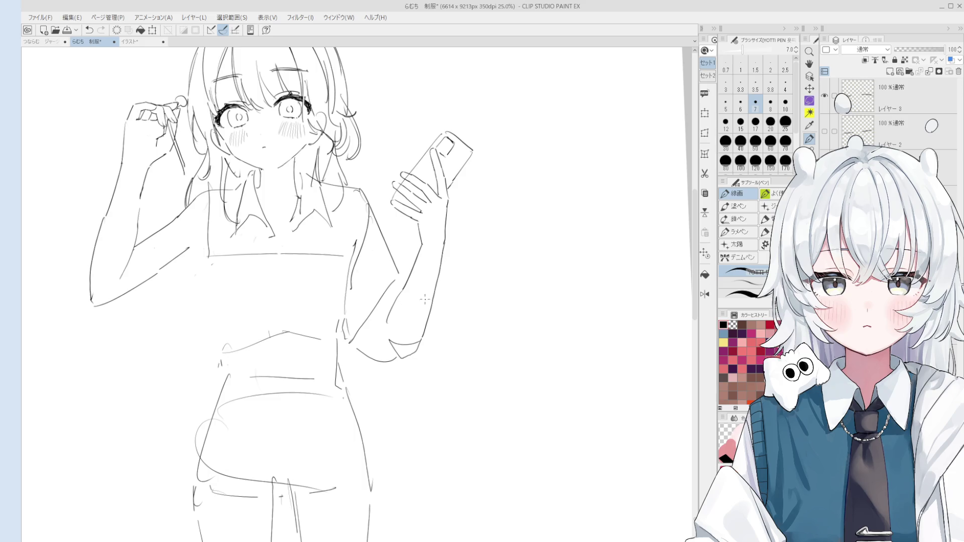
pyautogui.scroll(1, 425, 300)
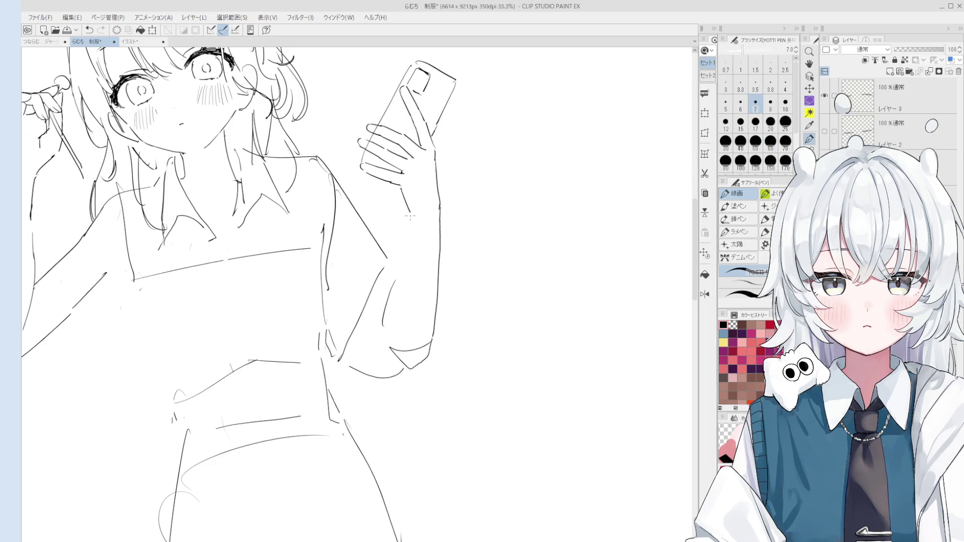
pyautogui.scroll(-2, 410, 219)
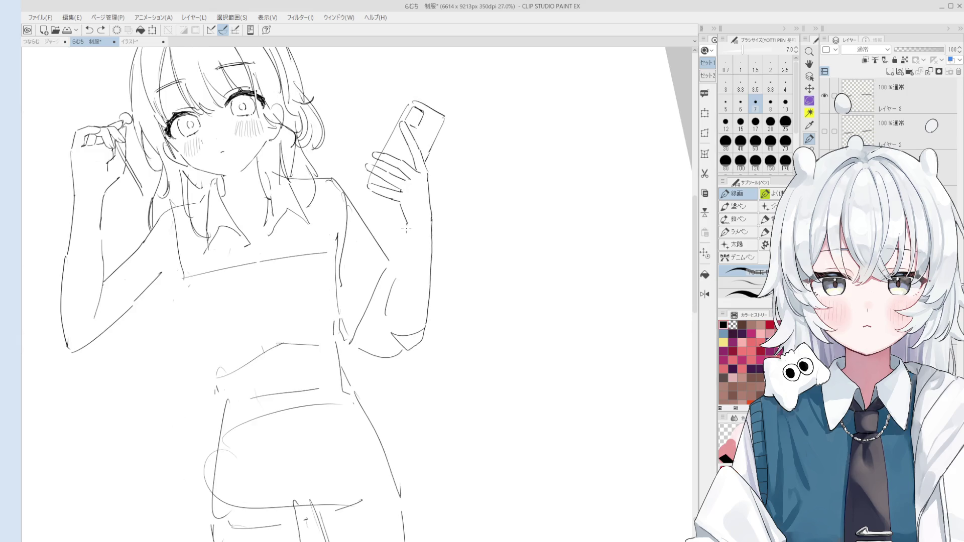
pyautogui.press('e')
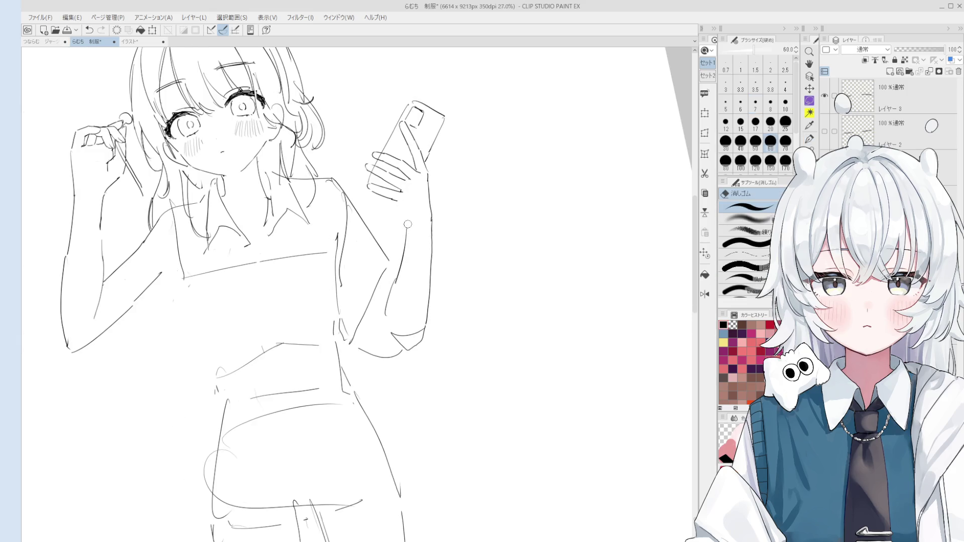
pyautogui.press('p')
pyautogui.scroll(2, 407, 224)
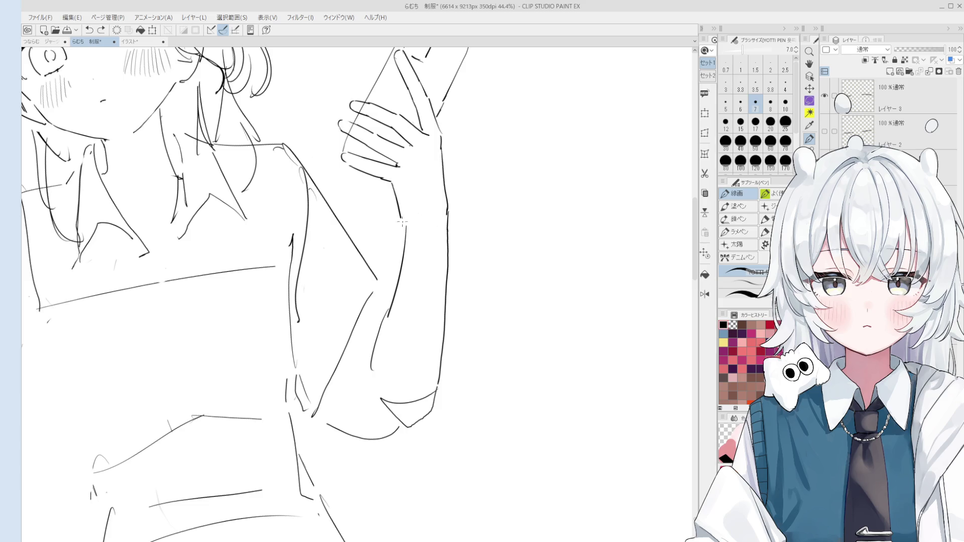
pyautogui.scroll(-1, 402, 221)
pyautogui.moveTo(397, 198)
pyautogui.mouseDown()
pyautogui.moveTo(405, 225)
pyautogui.moveTo(404, 215)
pyautogui.mouseUp()
pyautogui.hotkey('ctrl', 'z')
pyautogui.hotkey('ctrl', 'z')
# Step: Straighten the view and erase stray strokes near the forearm and elbow
pyautogui.press('e')
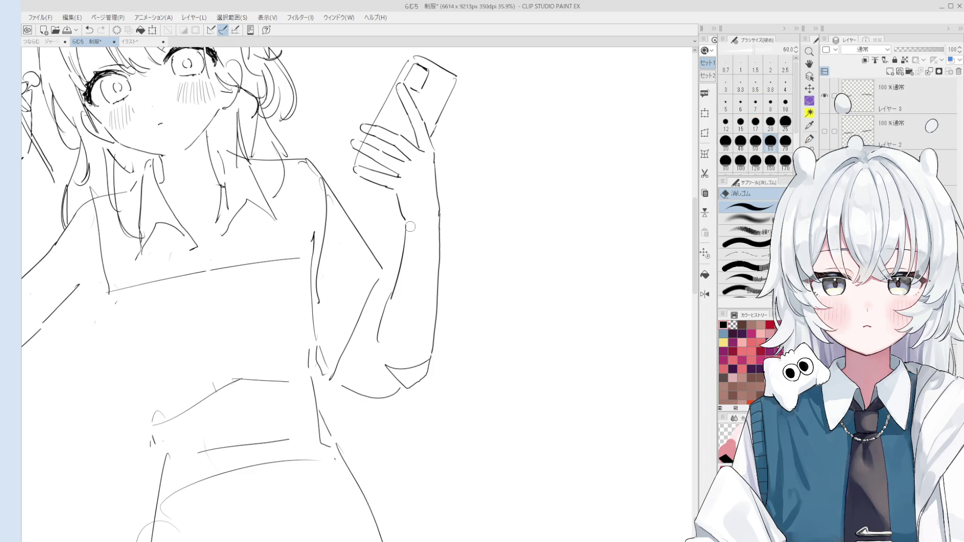
pyautogui.scroll(1, 404, 219)
pyautogui.press('p')
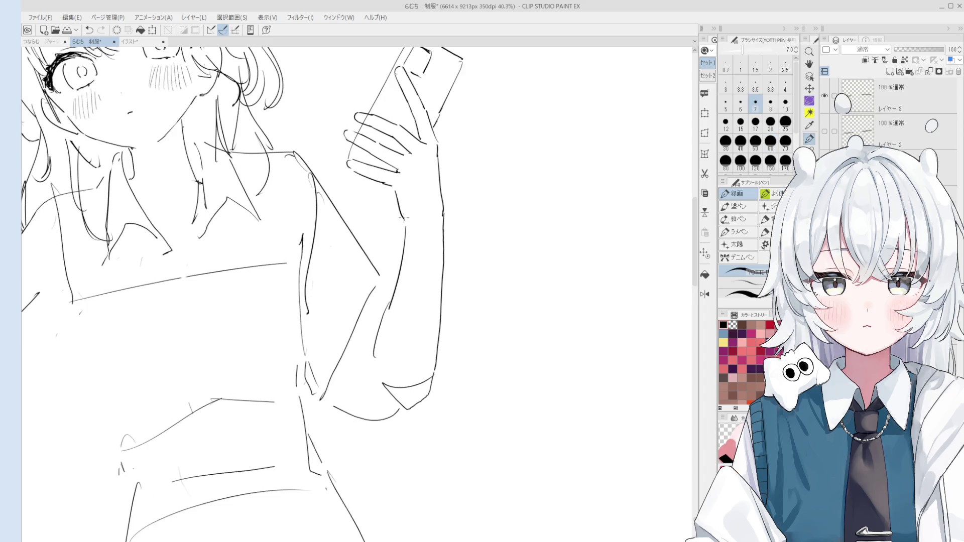
pyautogui.moveTo(407, 223); pyautogui.dragTo(445, 241)
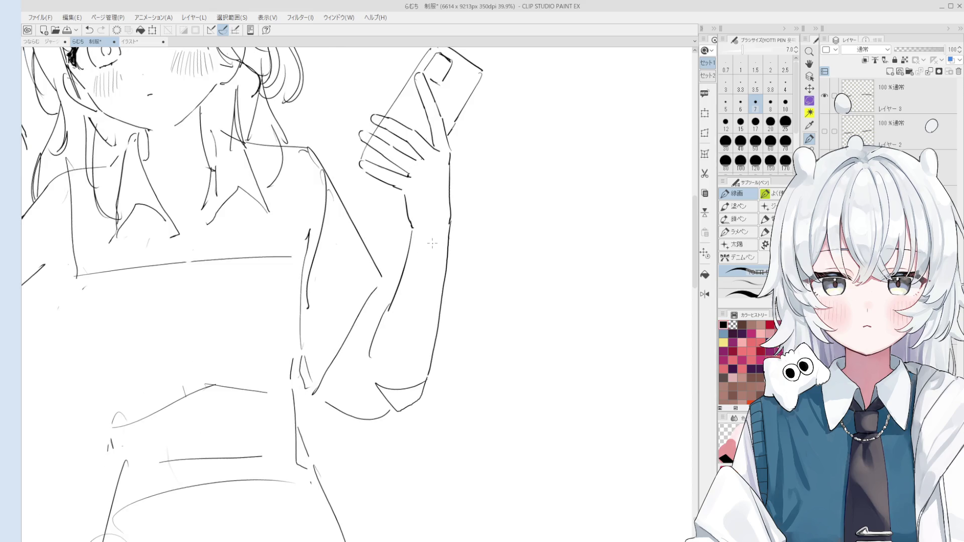
pyautogui.press('e')
pyautogui.moveTo(400, 303); pyautogui.dragTo(393, 306)
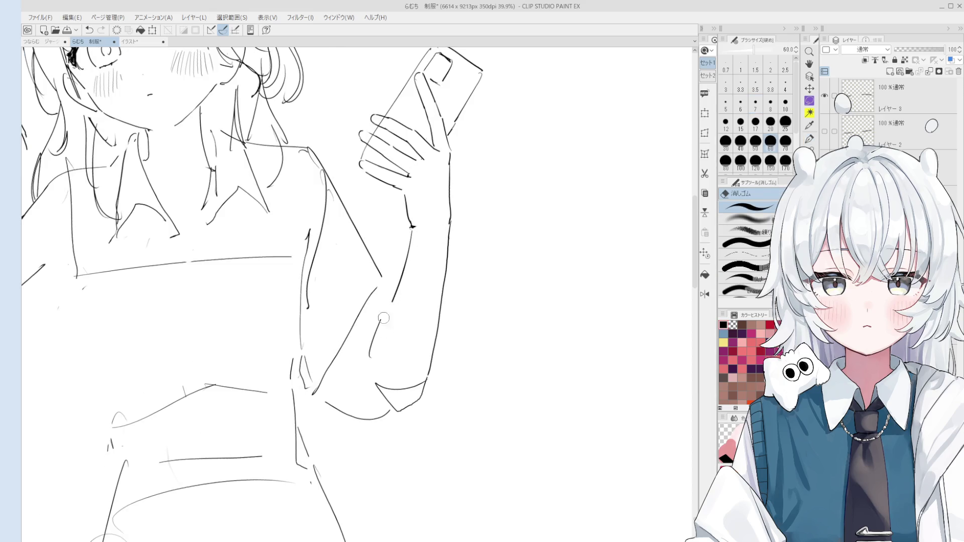
pyautogui.press('p')
pyautogui.press('e')
pyautogui.press('p')
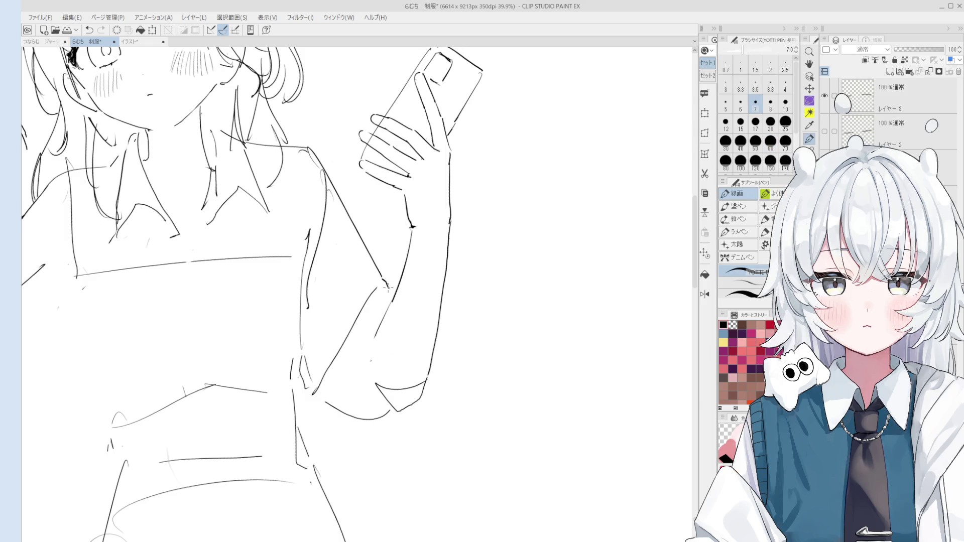
pyautogui.scroll(-2, 384, 301)
pyautogui.scroll(-1, 377, 332)
pyautogui.scroll(-1, 370, 362)
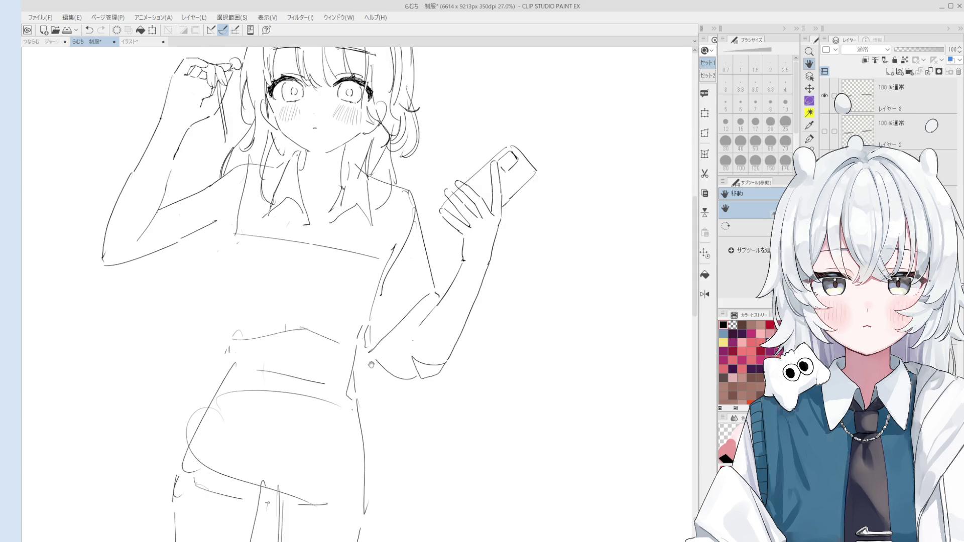
# Step: Erase the rough hand strokes, redraw them, and add a short line along the forearm
pyautogui.moveTo(370, 366); pyautogui.dragTo(393, 338)
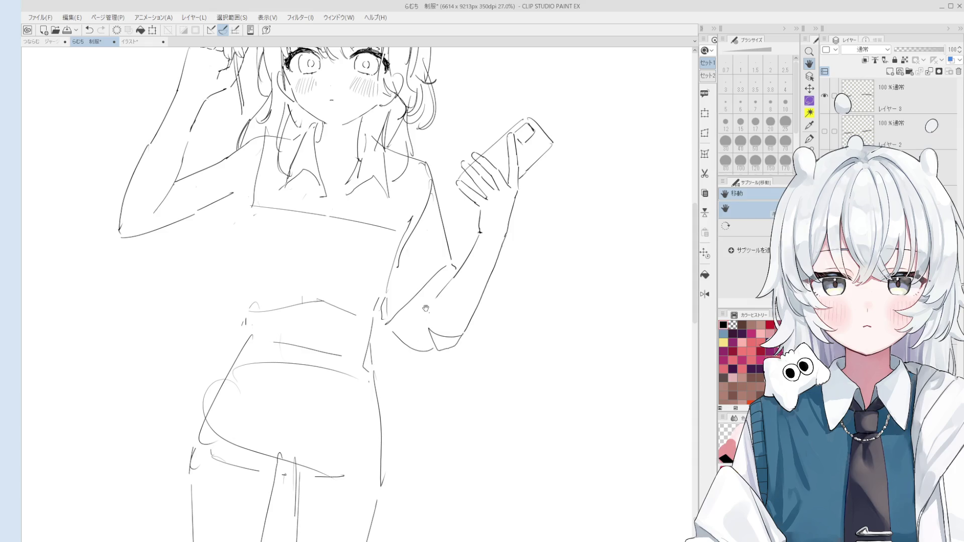
pyautogui.press('e')
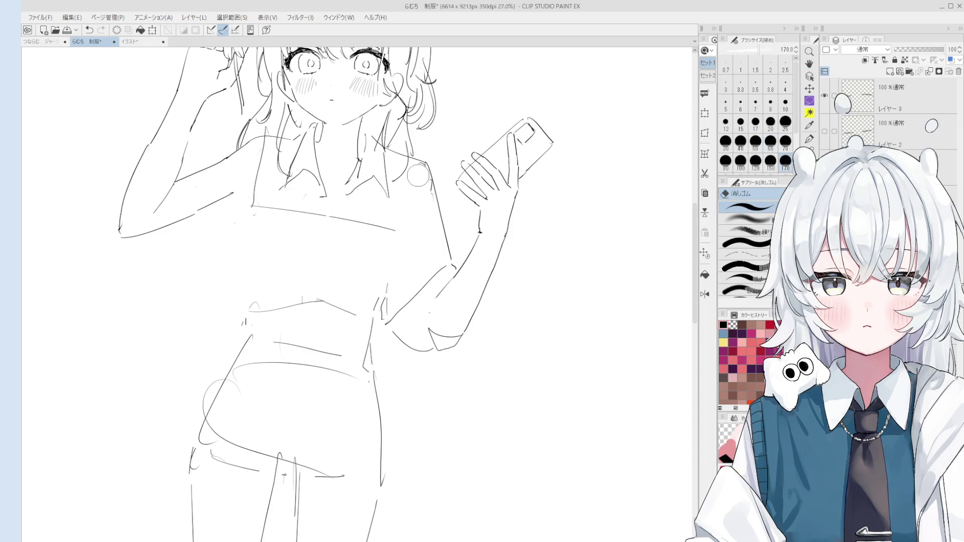
pyautogui.press('p')
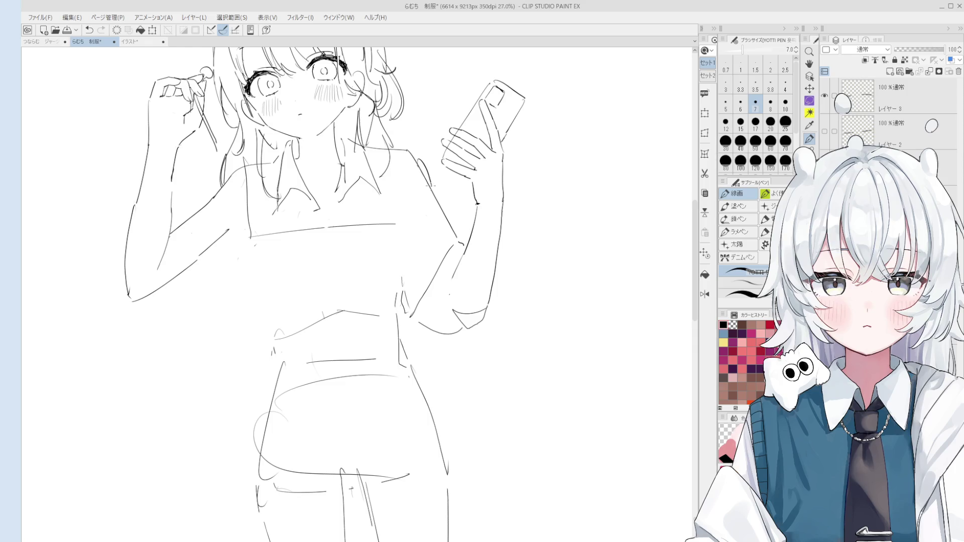
pyautogui.scroll(-3, 426, 184)
pyautogui.moveTo(426, 184); pyautogui.dragTo(437, 285)
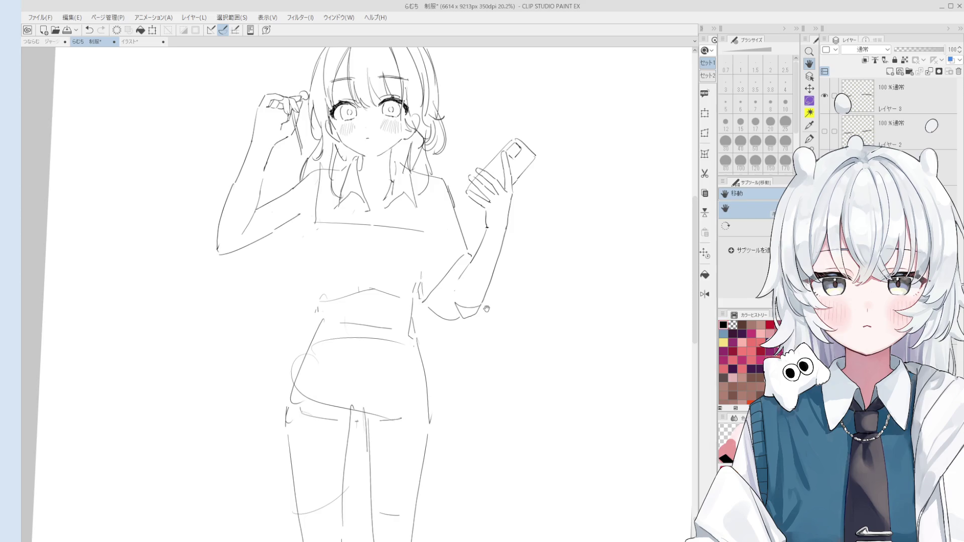
pyautogui.press('p')
pyautogui.press('e')
pyautogui.moveTo(476, 307); pyautogui.dragTo(488, 292)
pyautogui.press('p')
pyautogui.moveTo(483, 260)
pyautogui.mouseDown()
pyautogui.moveTo(496, 269)
pyautogui.moveTo(468, 314)
pyautogui.mouseUp()
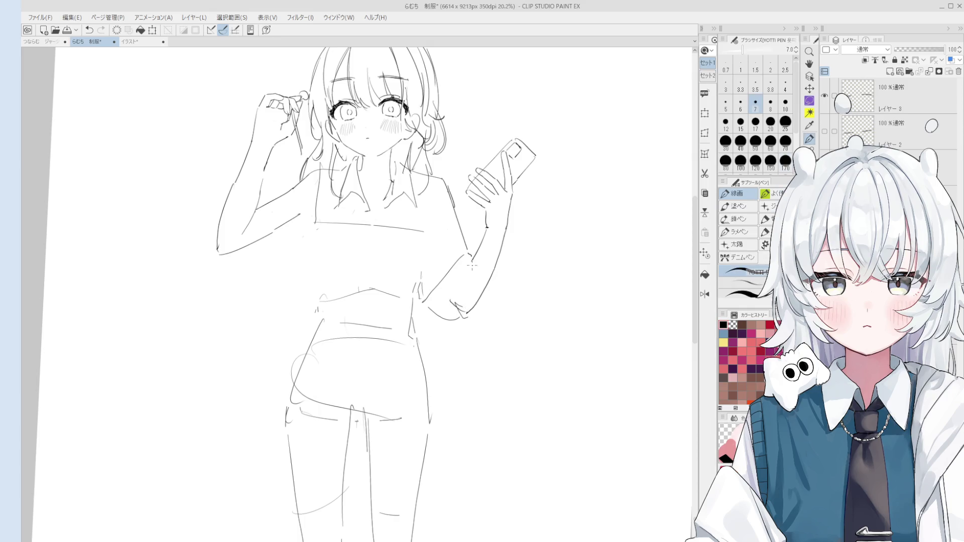
pyautogui.moveTo(470, 261); pyautogui.dragTo(460, 280)
pyautogui.scroll(2, 516, 151)
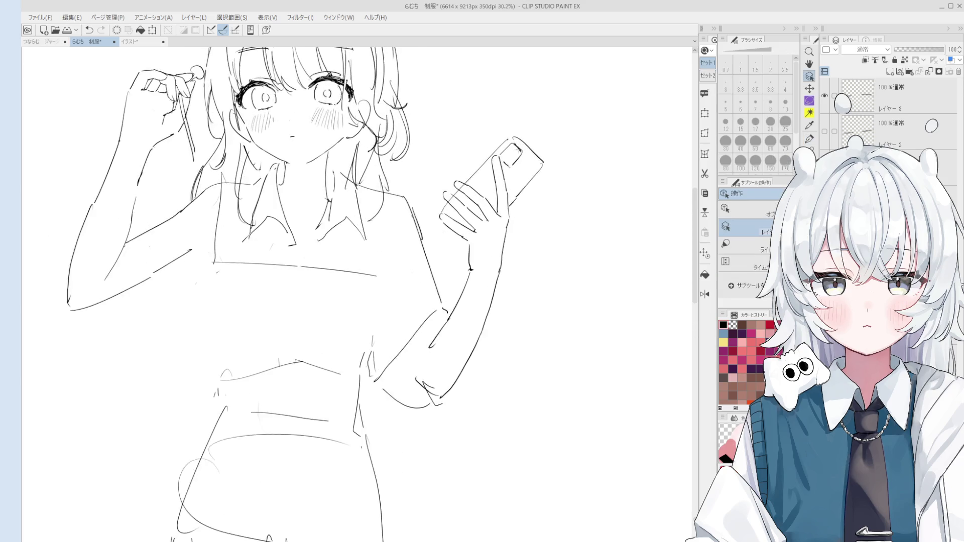
pyautogui.scroll(2, 516, 152)
# Step: Draw a camera lens on the phone's corner and zoom out to the whole figure
pyautogui.press('e')
pyautogui.press('p')
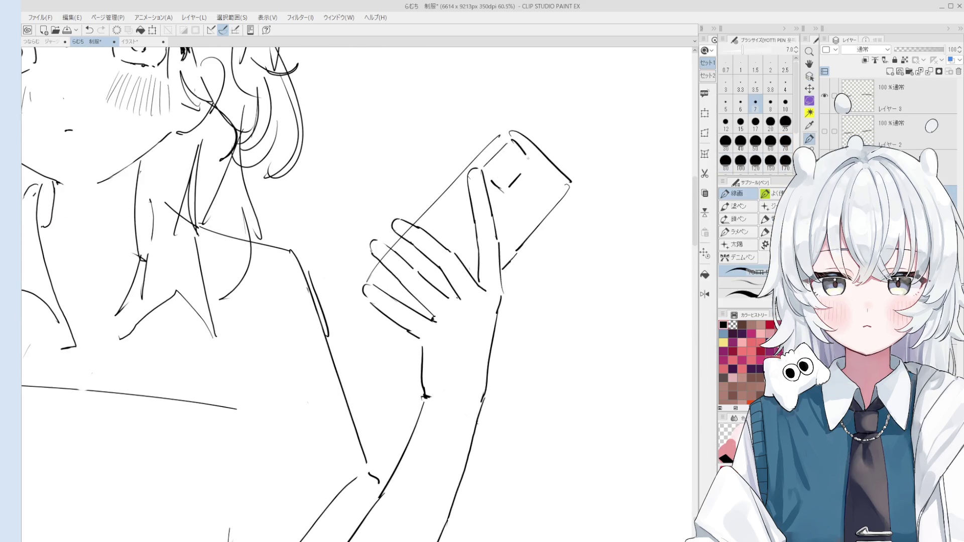
pyautogui.moveTo(523, 158); pyautogui.dragTo(502, 160)
pyautogui.hotkey('ctrl', '-')
pyautogui.hotkey('ctrl', '-')
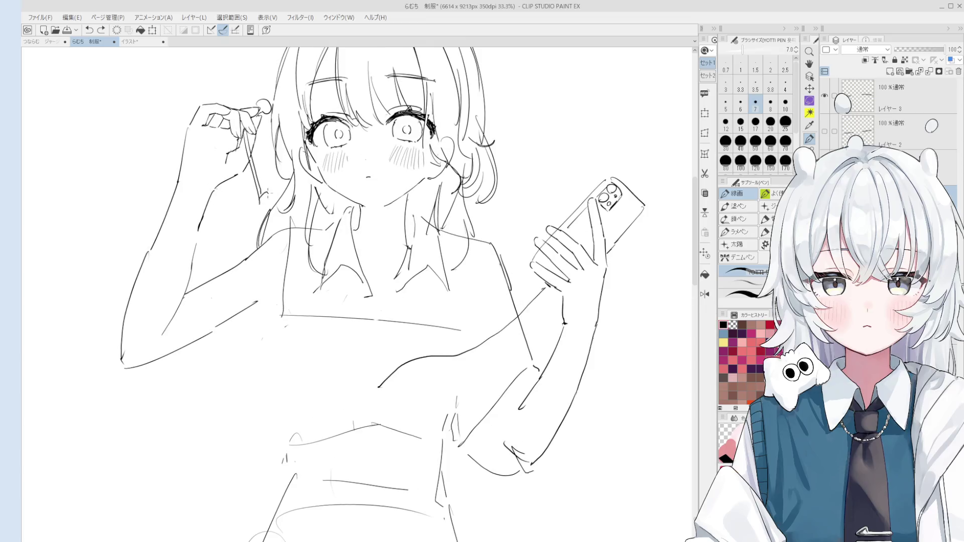
pyautogui.scroll(-1, 266, 213)
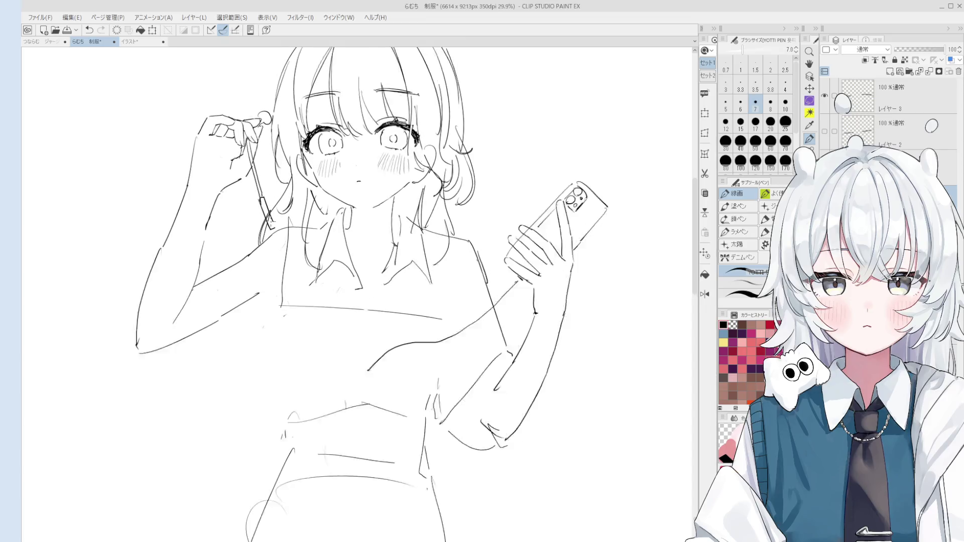
# Step: Run the earphone cord down from the shoulder and add short strokes at the waist
pyautogui.moveTo(273, 235); pyautogui.dragTo(347, 360)
pyautogui.hotkey('ctrl', 'z')
pyautogui.moveTo(273, 226); pyautogui.dragTo(346, 361)
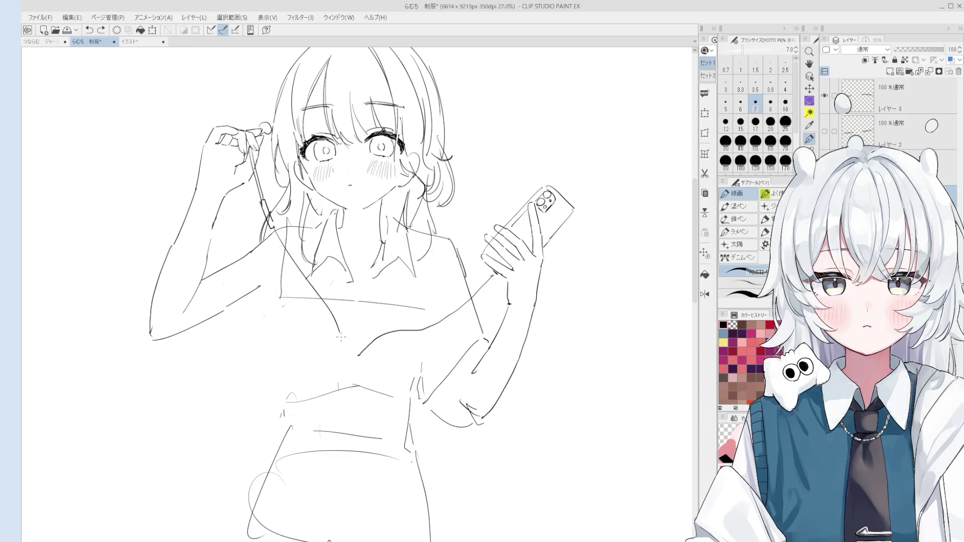
pyautogui.scroll(2, 358, 359)
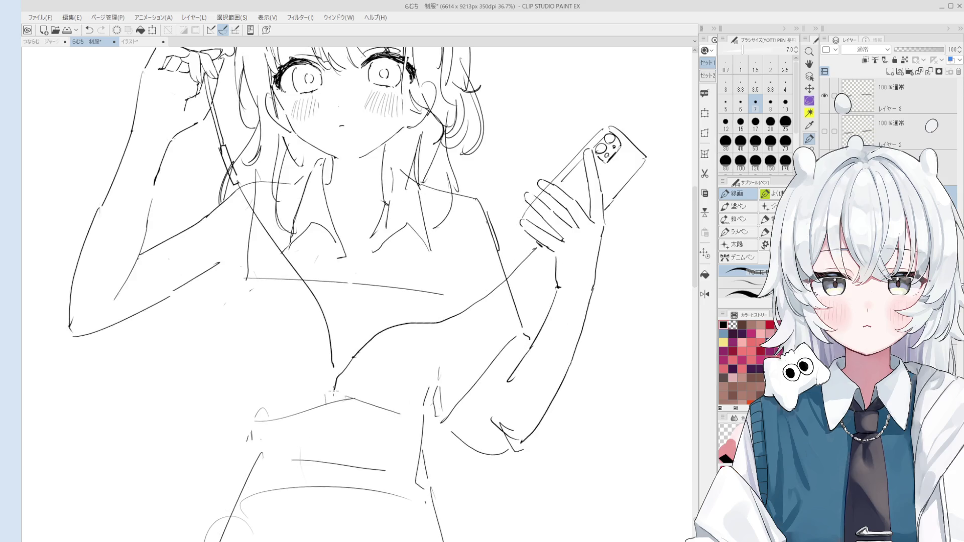
pyautogui.scroll(-3, 331, 374)
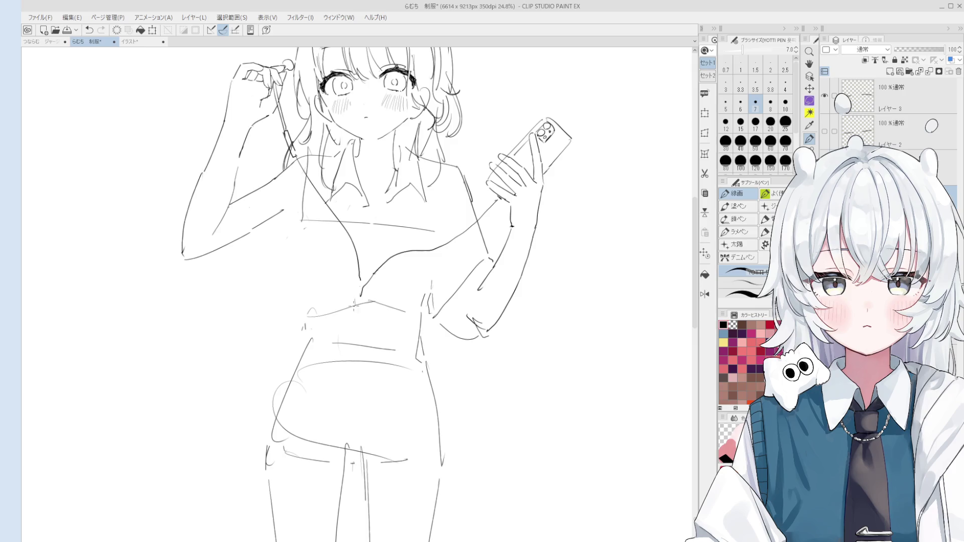
pyautogui.moveTo(360, 291)
pyautogui.mouseDown()
pyautogui.moveTo(388, 422)
pyautogui.moveTo(443, 477)
pyautogui.moveTo(446, 348)
pyautogui.moveTo(471, 304)
pyautogui.mouseUp()
# Step: Erase the stray loop on the thigh and give the cord a closed dangling loop by the hip
pyautogui.press('e')
pyautogui.press('p')
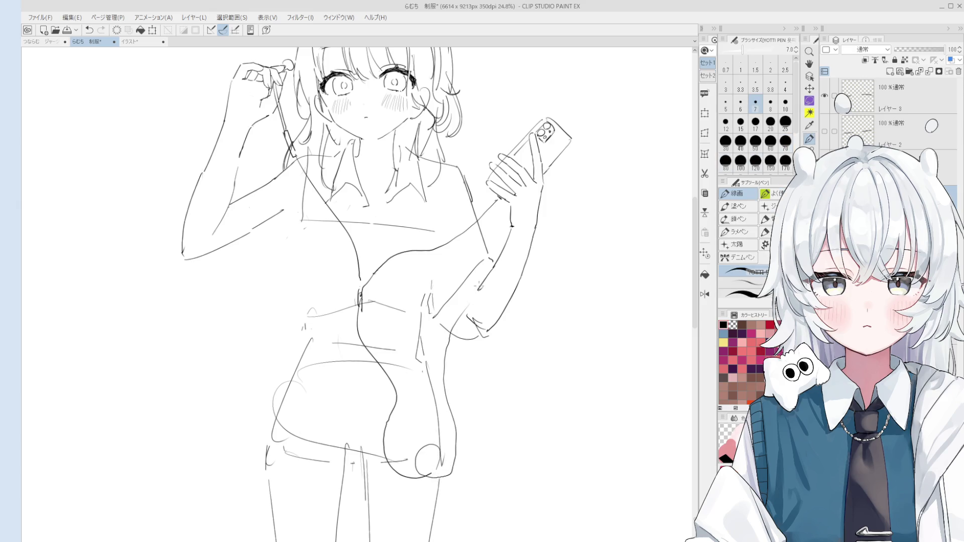
pyautogui.hotkey('ctrl', 'z')
pyautogui.press('e')
pyautogui.moveTo(441, 471); pyautogui.dragTo(419, 478)
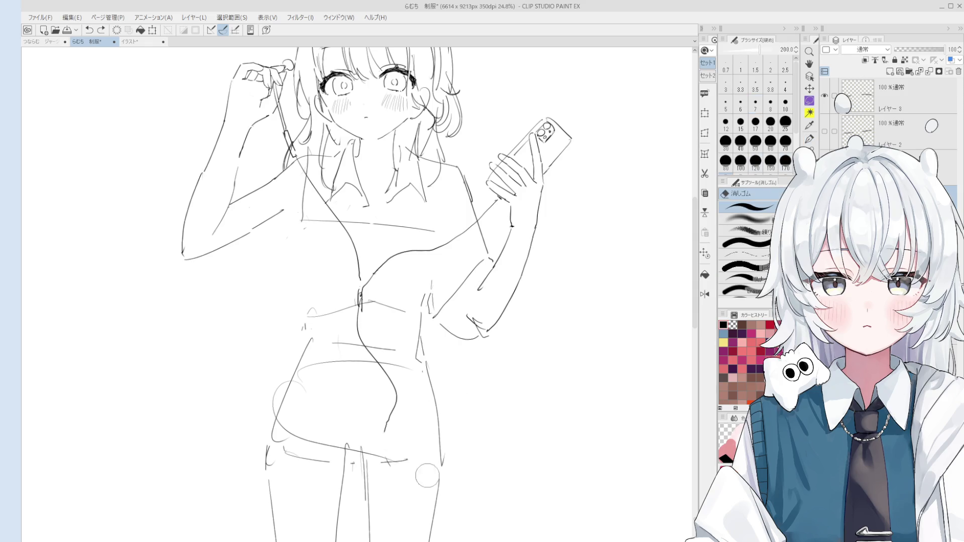
pyautogui.press('p')
pyautogui.moveTo(387, 437)
pyautogui.mouseDown()
pyautogui.moveTo(422, 452)
pyautogui.moveTo(375, 392)
pyautogui.moveTo(417, 365)
pyautogui.moveTo(437, 328)
pyautogui.mouseUp()
pyautogui.hotkey('ctrl', 'z')
pyautogui.press('e')
pyautogui.press('p')
pyautogui.hotkey('ctrl', 'z')
pyautogui.hotkey('ctrl', 'z')
# Step: Draw the cord rising from the loop's end and rework the forearm line above it
pyautogui.moveTo(412, 360); pyautogui.dragTo(459, 312)
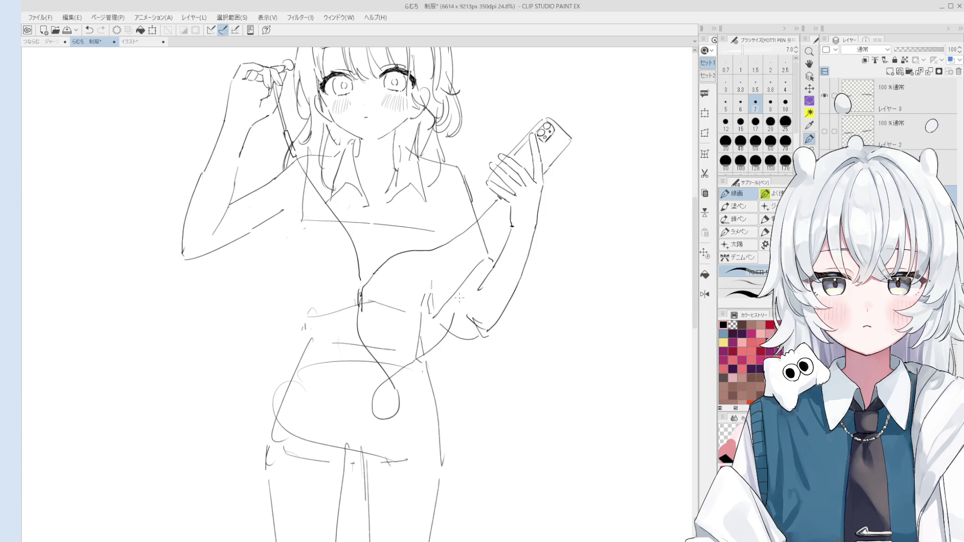
pyautogui.hotkey('ctrl', 'z')
pyautogui.moveTo(413, 360)
pyautogui.mouseDown()
pyautogui.moveTo(446, 335)
pyautogui.moveTo(471, 276)
pyautogui.mouseUp()
pyautogui.scroll(1, 477, 342)
pyautogui.hotkey('ctrl', 'z')
pyautogui.moveTo(457, 328); pyautogui.dragTo(471, 275)
pyautogui.hotkey('ctrl', 'z')
pyautogui.moveTo(455, 326); pyautogui.dragTo(474, 267)
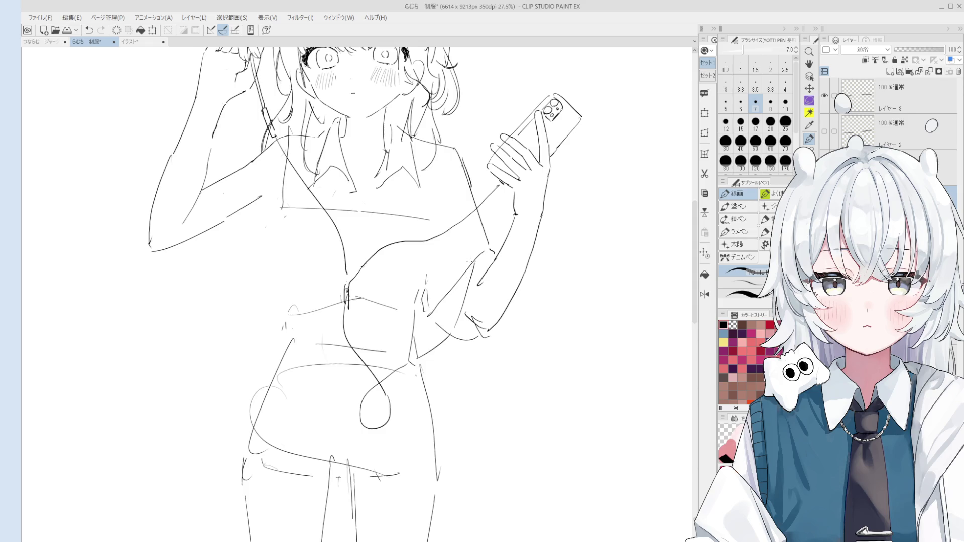
# Step: Flip the canvas to check the drawing's balance, then restore the normal orientation
pyautogui.hotkey('ctrl', 'f')
pyautogui.scroll(-3, 450, 315)
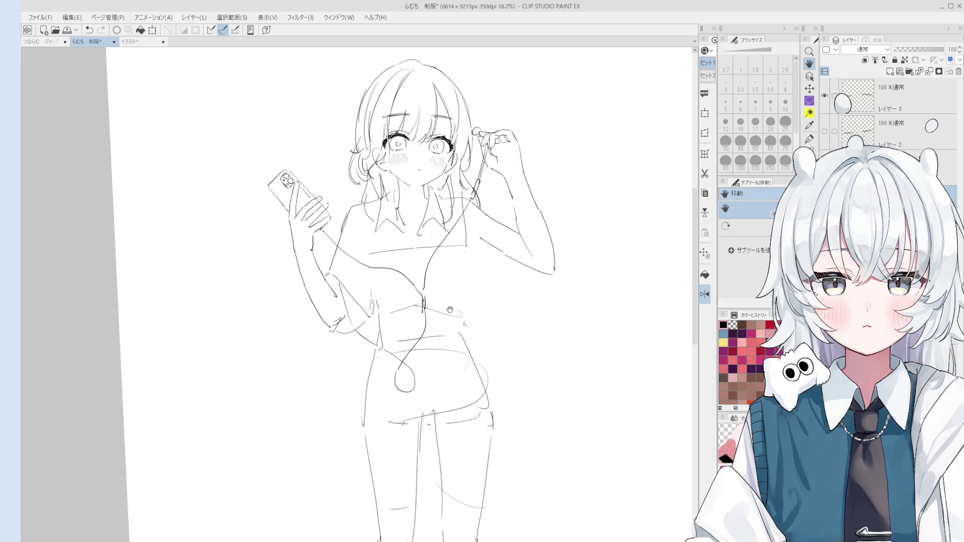
pyautogui.moveTo(447, 312)
pyautogui.mouseDown()
pyautogui.moveTo(452, 324)
pyautogui.moveTo(373, 364)
pyautogui.mouseUp()
pyautogui.hotkey('ctrl', 'f')
pyautogui.scroll(3, 372, 364)
pyautogui.scroll(3, 314, 351)
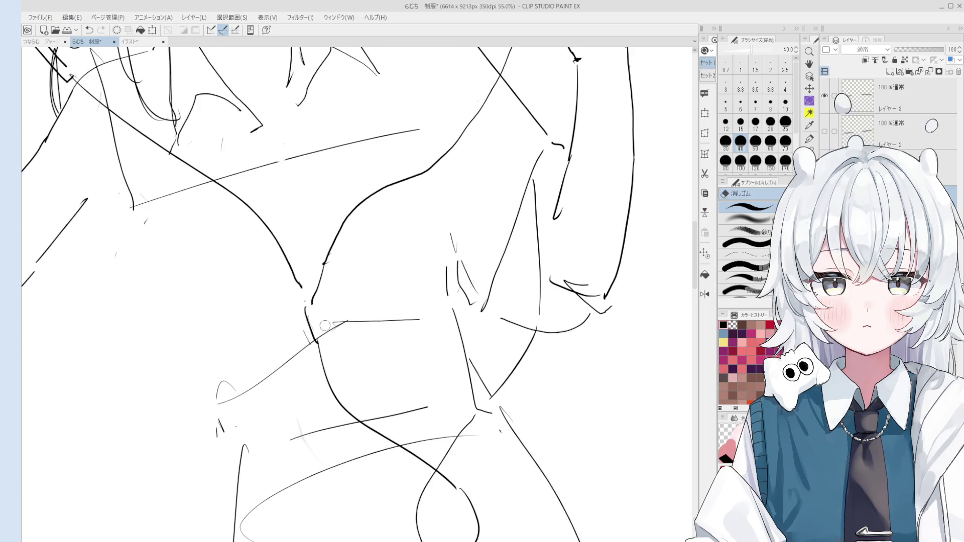
pyautogui.press('alt')
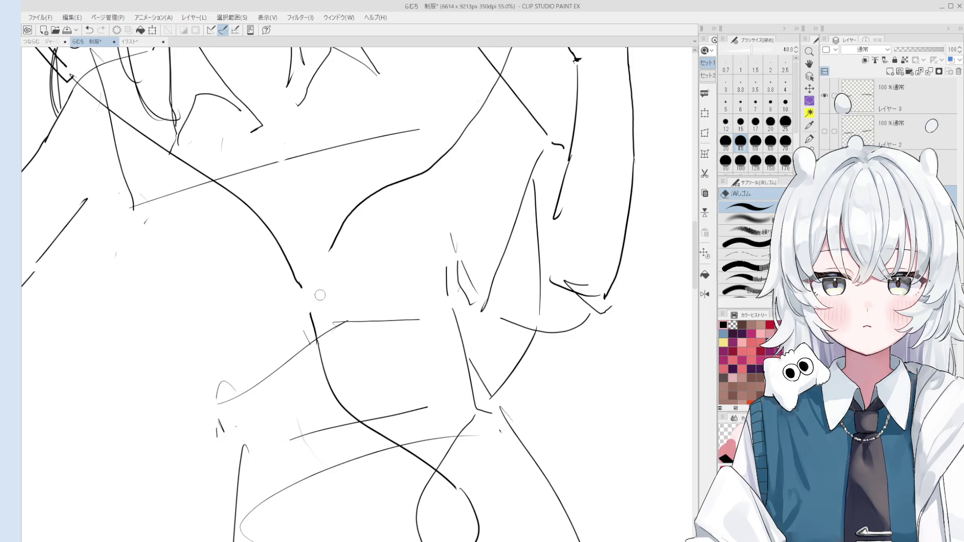
# Step: Extend the cord curve down-left across the chest and shape the splitter with pen and eraser passes
pyautogui.press('p')
pyautogui.moveTo(325, 257); pyautogui.dragTo(310, 304)
pyautogui.press('e')
pyautogui.scroll(1, 309, 295)
pyautogui.scroll(1, 312, 306)
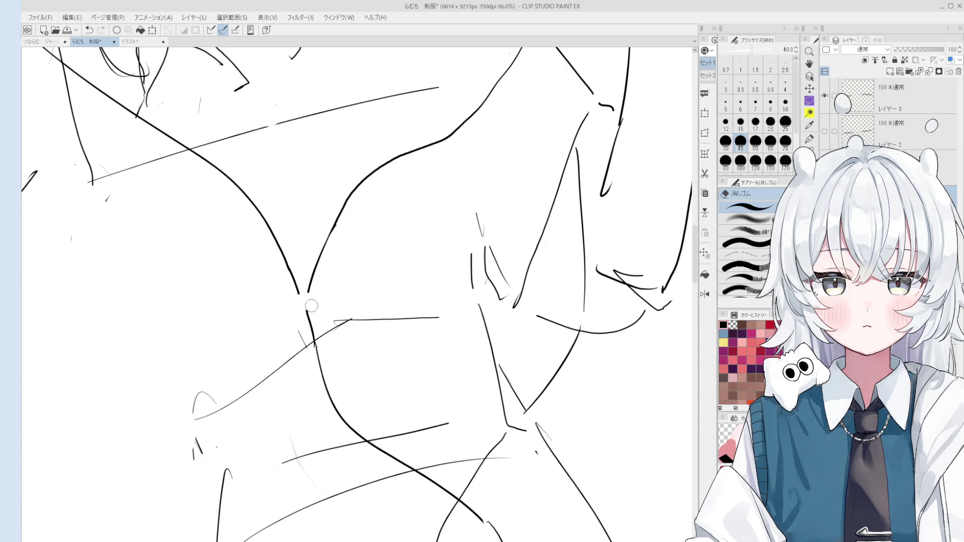
pyautogui.press('p')
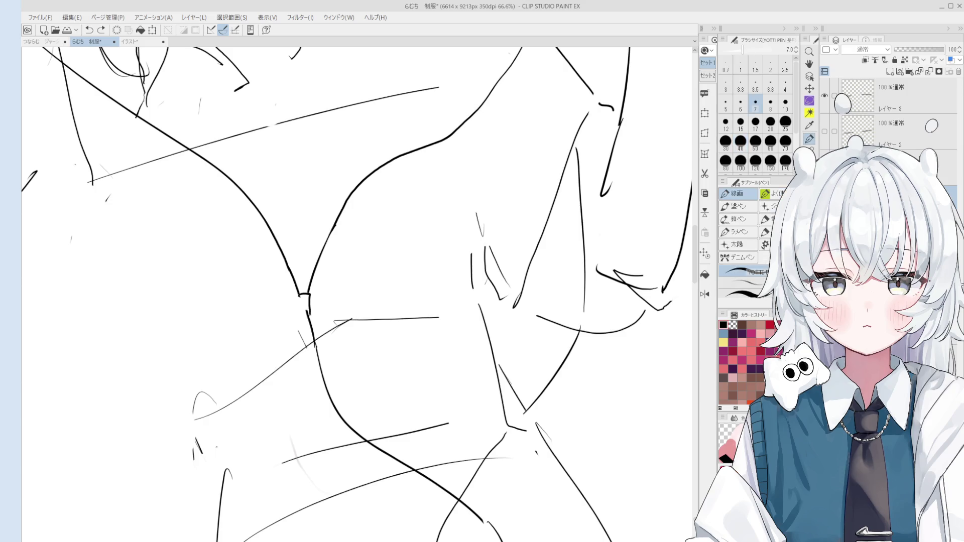
pyautogui.press('e')
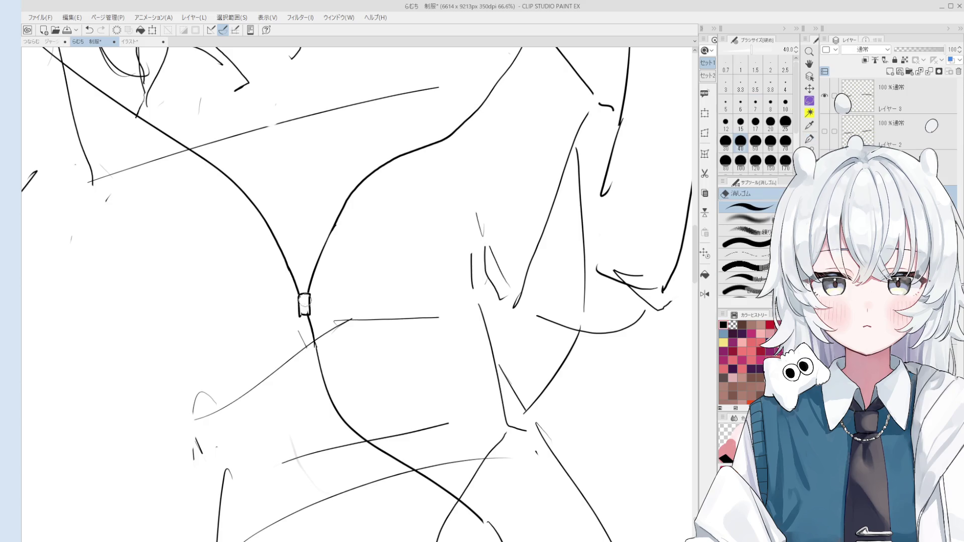
pyautogui.press('p')
pyautogui.press('e')
pyautogui.press('p')
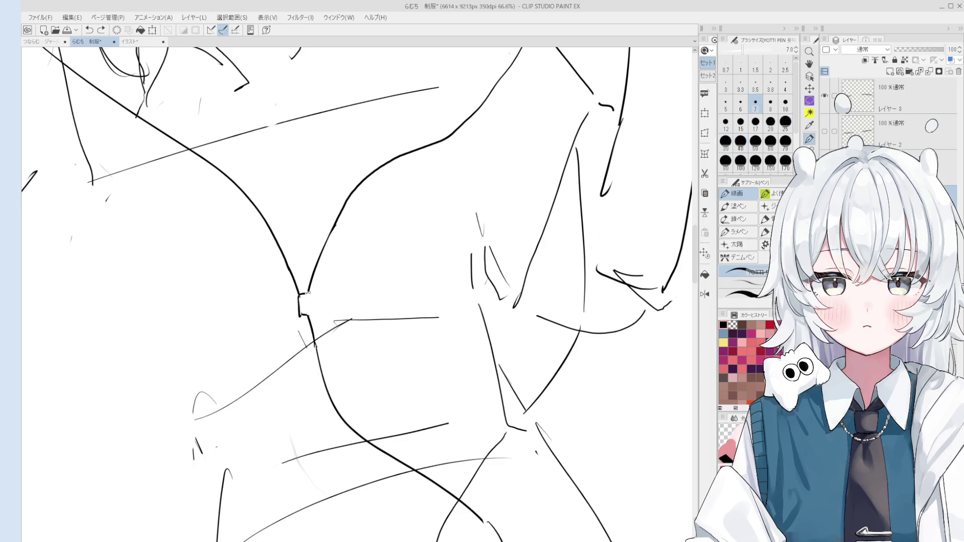
pyautogui.scroll(-2, 302, 298)
pyautogui.scroll(-2, 302, 298)
pyautogui.scroll(-1, 324, 309)
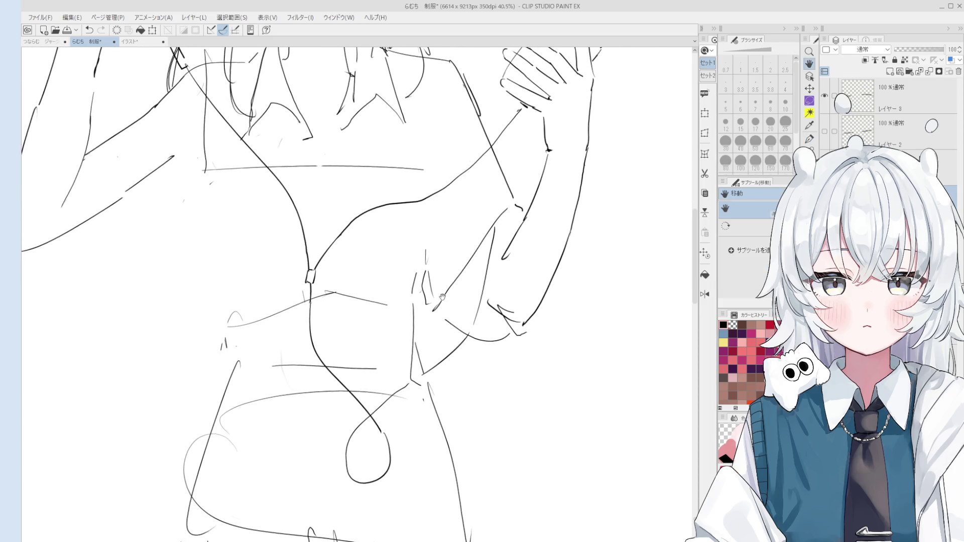
# Step: Zoom on the chest and finish the small splitter box where the two cords join
pyautogui.press('o')
pyautogui.press('p')
pyautogui.press('o')
pyautogui.press('p')
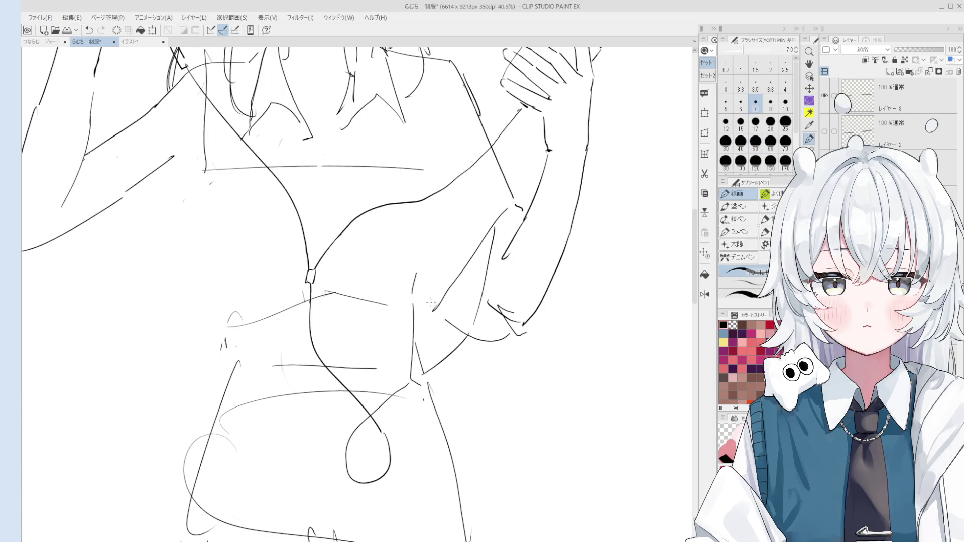
pyautogui.scroll(-1, 431, 300)
pyautogui.scroll(-1, 428, 305)
pyautogui.press('e')
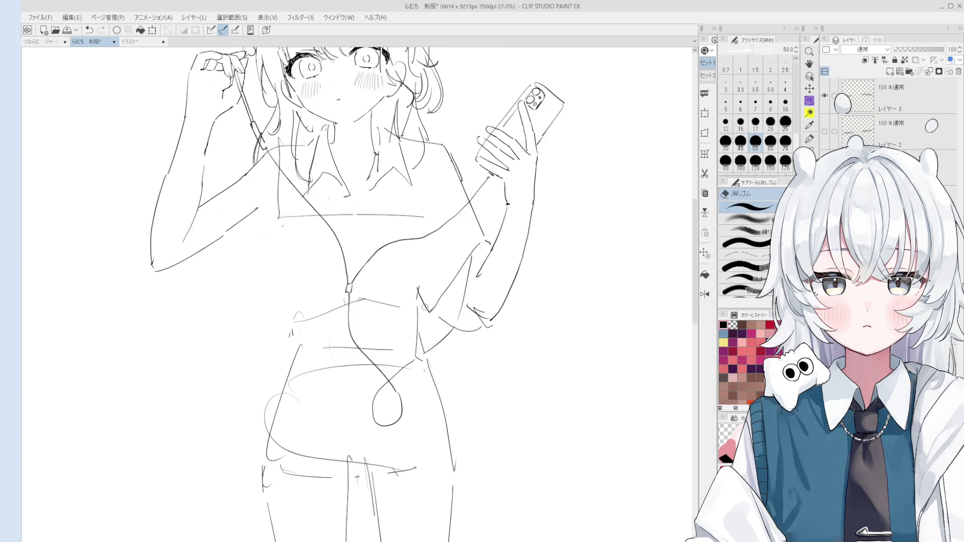
pyautogui.scroll(2, 423, 305)
pyautogui.scroll(-1, 426, 332)
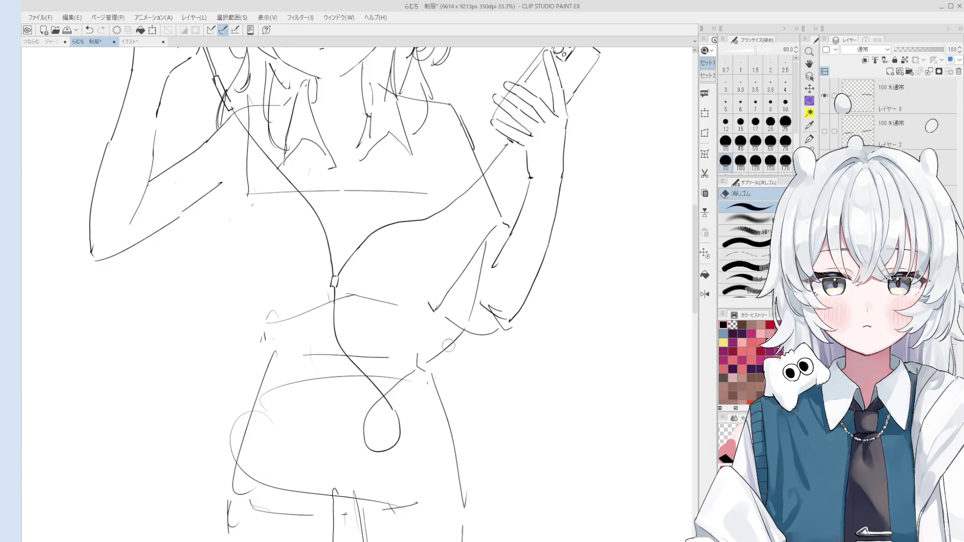
# Step: Replace the vertical arm stroke with short strokes along the inner arm
pyautogui.press('p')
pyautogui.hotkey('ctrl', 'z')
pyautogui.moveTo(433, 294); pyautogui.dragTo(434, 320)
pyautogui.moveTo(435, 319); pyautogui.dragTo(435, 334)
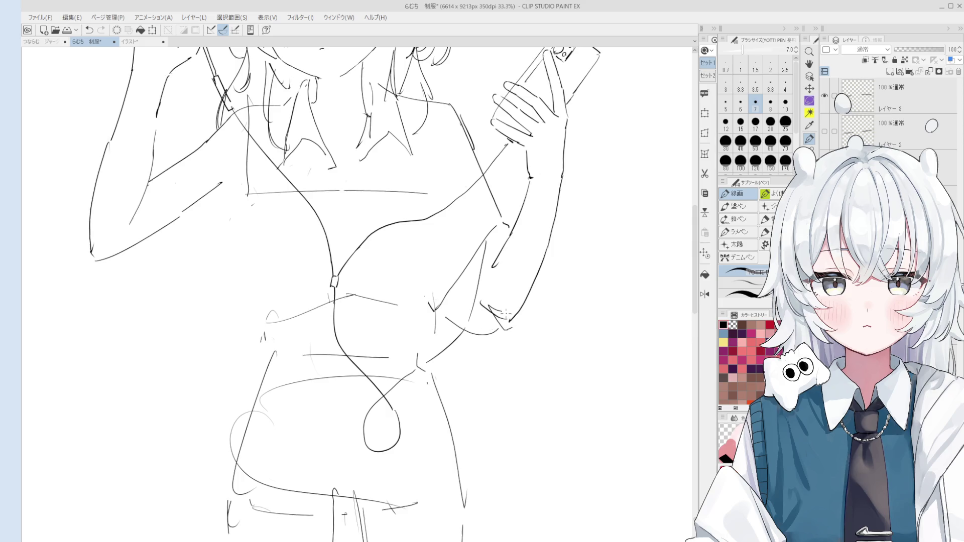
pyautogui.press('e')
pyautogui.press('p')
pyautogui.press('e')
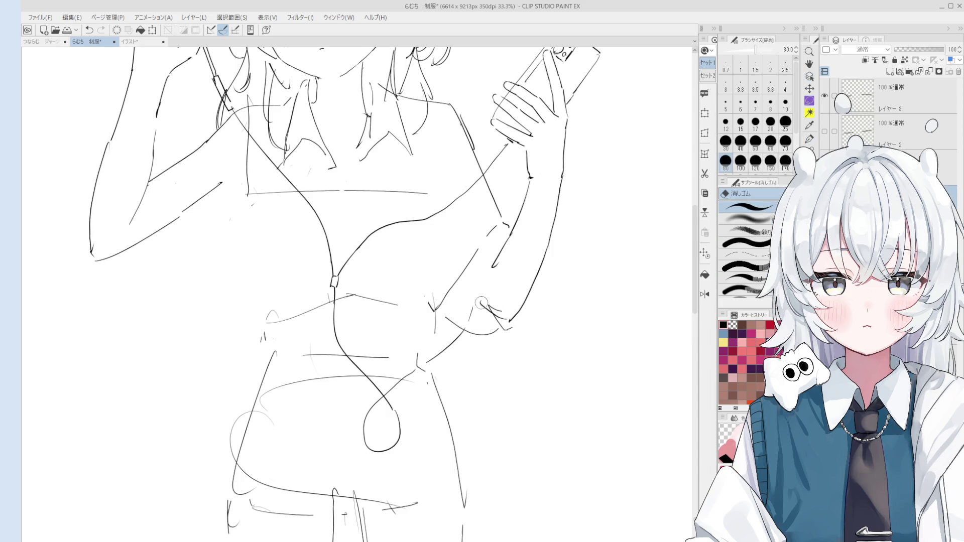
# Step: Redraw the outer outline of the phone-holding forearm up toward the wrist
pyautogui.press('p')
pyautogui.moveTo(481, 281); pyautogui.dragTo(469, 321)
pyautogui.moveTo(490, 231); pyautogui.dragTo(479, 280)
pyautogui.hotkey('ctrl', 'z')
pyautogui.moveTo(483, 234); pyautogui.dragTo(471, 304)
pyautogui.moveTo(499, 151); pyautogui.dragTo(485, 232)
pyautogui.scroll(1, 502, 144)
# Step: Try short strokes at the wrist, undoing the trial ones
pyautogui.hotkey('ctrl', 'z')
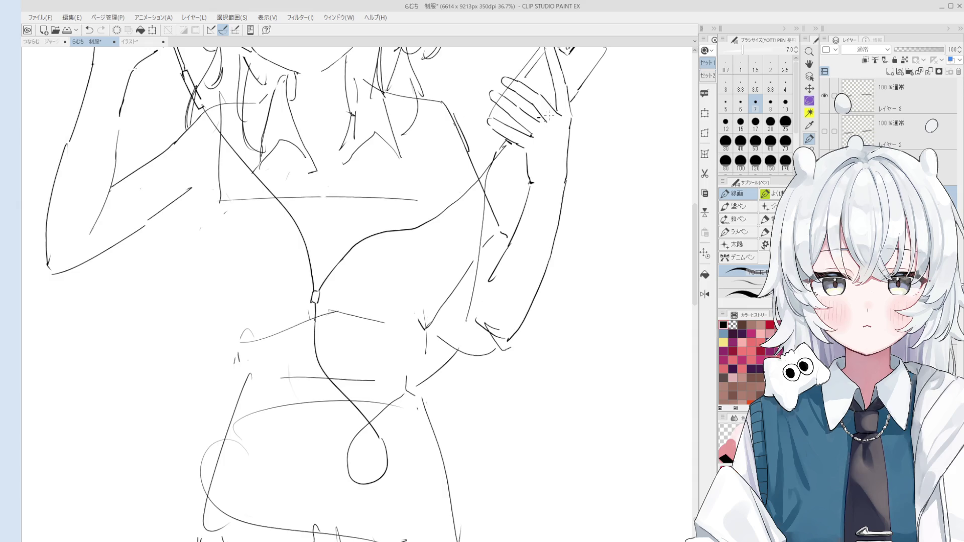
pyautogui.scroll(4, 542, 121)
pyautogui.hotkey('ctrl', 'z')
pyautogui.moveTo(528, 121)
pyautogui.mouseDown()
pyautogui.moveTo(565, 140)
pyautogui.moveTo(544, 153)
pyautogui.mouseUp()
pyautogui.hotkey('ctrl', 'z')
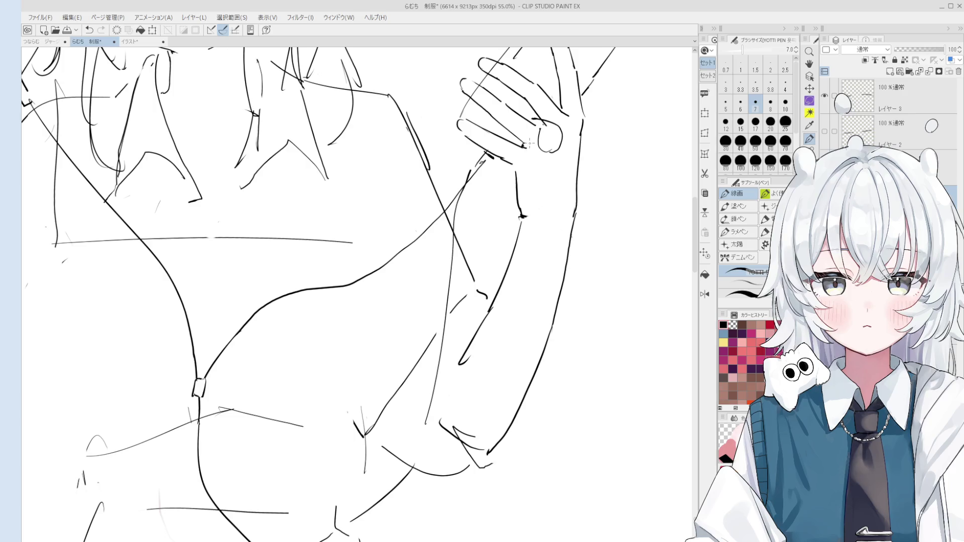
pyautogui.scroll(1, 574, 156)
pyautogui.scroll(1, 558, 154)
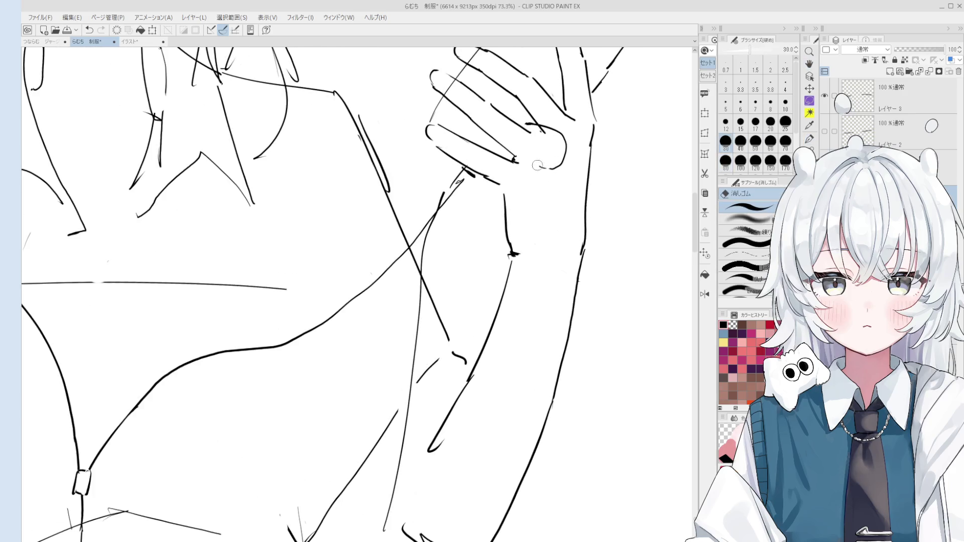
pyautogui.scroll(-1, 545, 154)
# Step: Sketch knuckle lines on the phone hand, undoing an unwanted one
pyautogui.press('e')
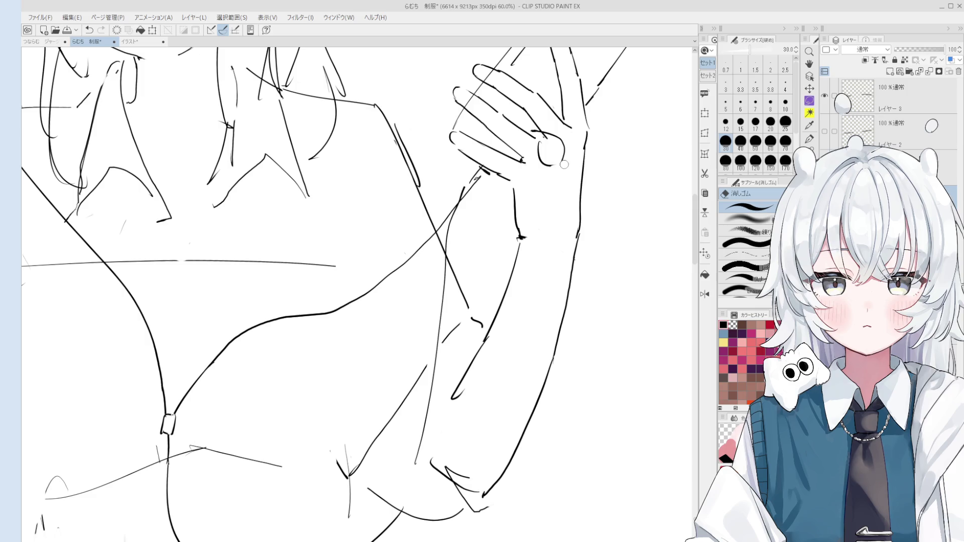
pyautogui.press('p')
pyautogui.moveTo(559, 137)
pyautogui.mouseDown()
pyautogui.moveTo(564, 166)
pyautogui.moveTo(554, 147)
pyautogui.mouseUp()
pyautogui.hotkey('ctrl', 'z')
pyautogui.press('e')
pyautogui.scroll(2, 551, 141)
pyautogui.scroll(1, 553, 143)
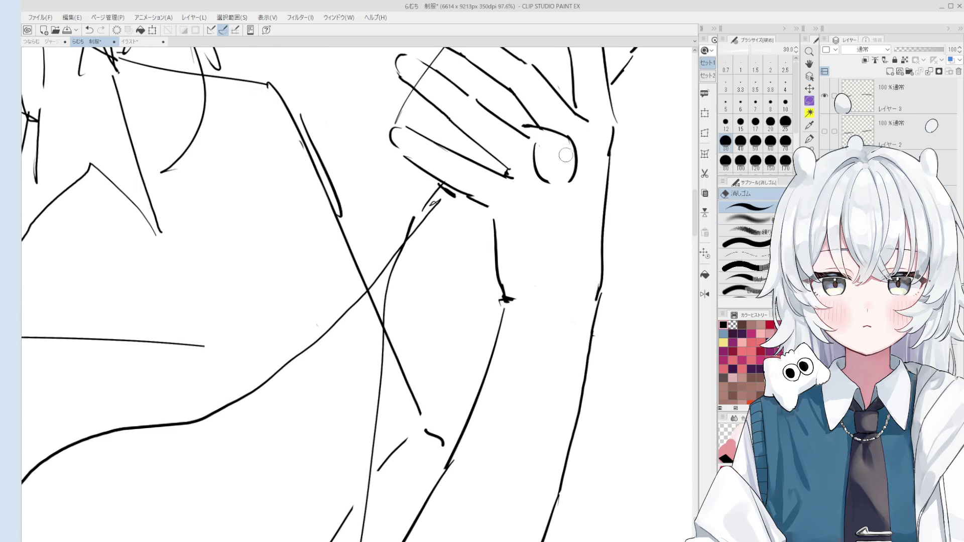
# Step: Zoom in on the knuckles and erase the old knuckle strokes
pyautogui.press('o')
pyautogui.scroll(2, 531, 124)
pyautogui.scroll(-2, 532, 124)
pyautogui.press('p')
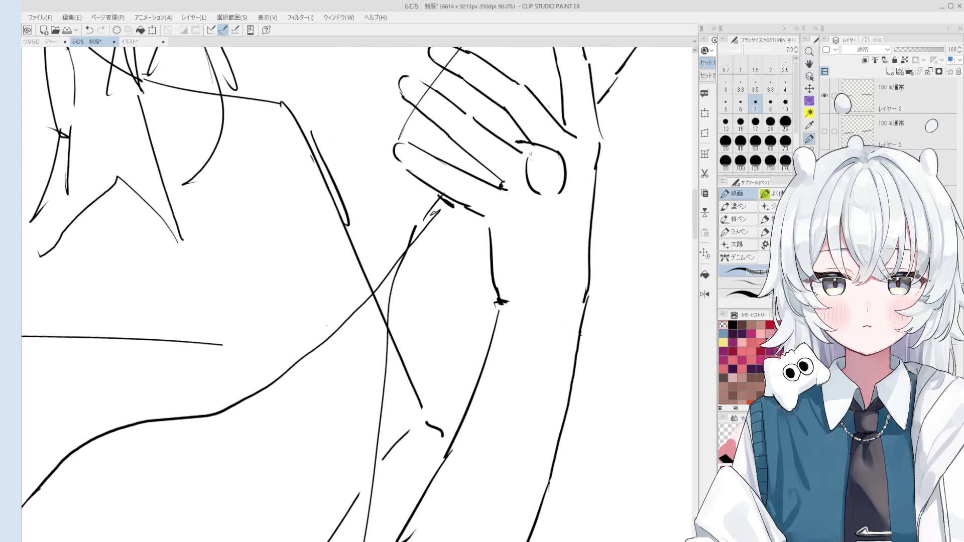
pyautogui.press('o')
pyautogui.scroll(1, 534, 157)
pyautogui.scroll(1, 526, 158)
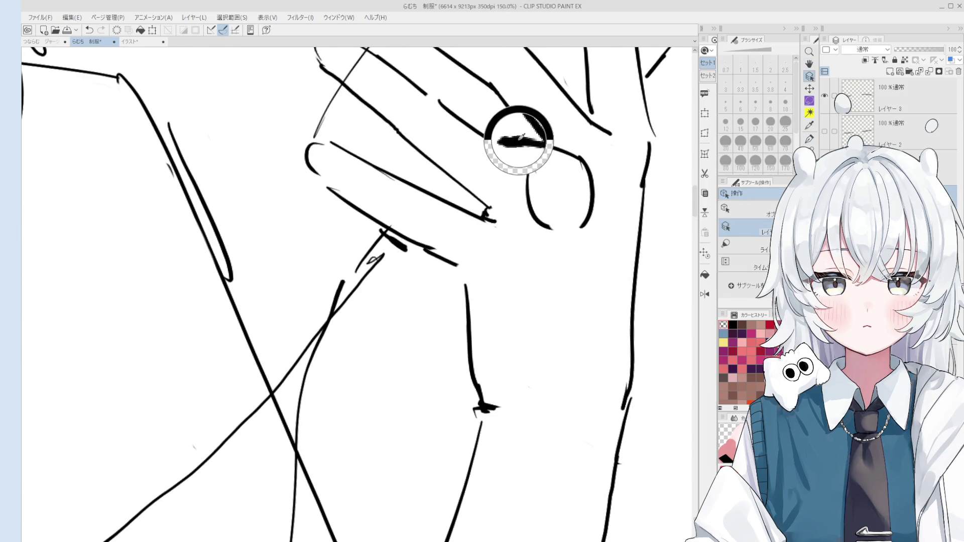
pyautogui.press('p')
pyautogui.scroll(-1, 550, 178)
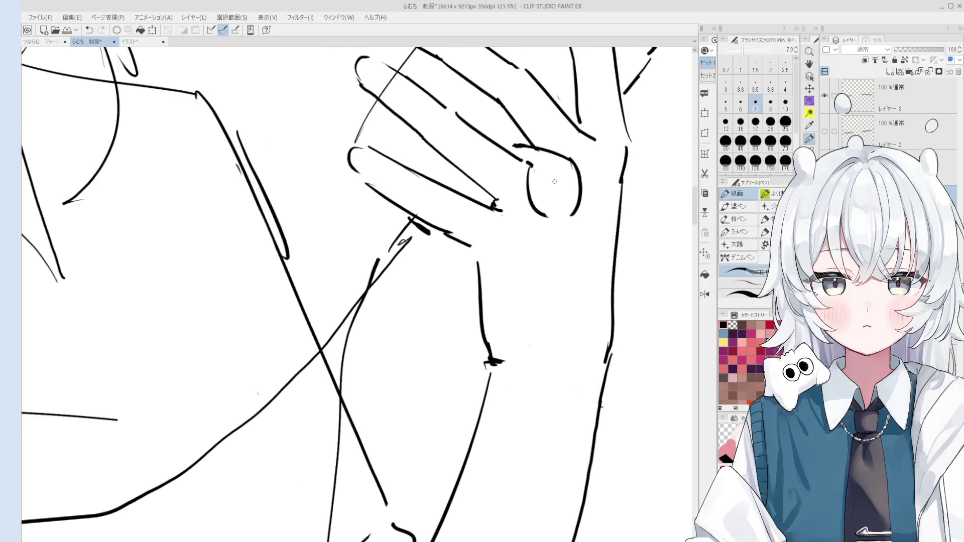
pyautogui.press('e')
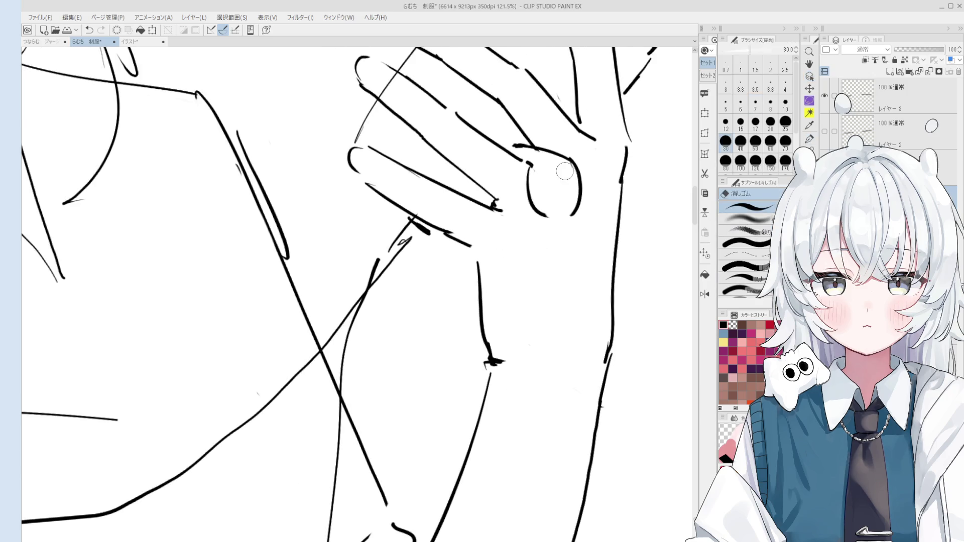
pyautogui.press('p')
pyautogui.press('e')
pyautogui.moveTo(542, 216)
pyautogui.mouseDown()
pyautogui.moveTo(581, 194)
pyautogui.moveTo(567, 161)
pyautogui.moveTo(536, 180)
pyautogui.moveTo(572, 205)
pyautogui.mouseUp()
# Step: Draw a curved knuckle line and tidy around it with a smaller eraser
pyautogui.press('p')
pyautogui.hotkey('ctrl', 'z')
pyautogui.hotkey('ctrl', 'z')
pyautogui.moveTo(565, 157)
pyautogui.mouseDown()
pyautogui.moveTo(580, 168)
pyautogui.moveTo(579, 203)
pyautogui.mouseUp()
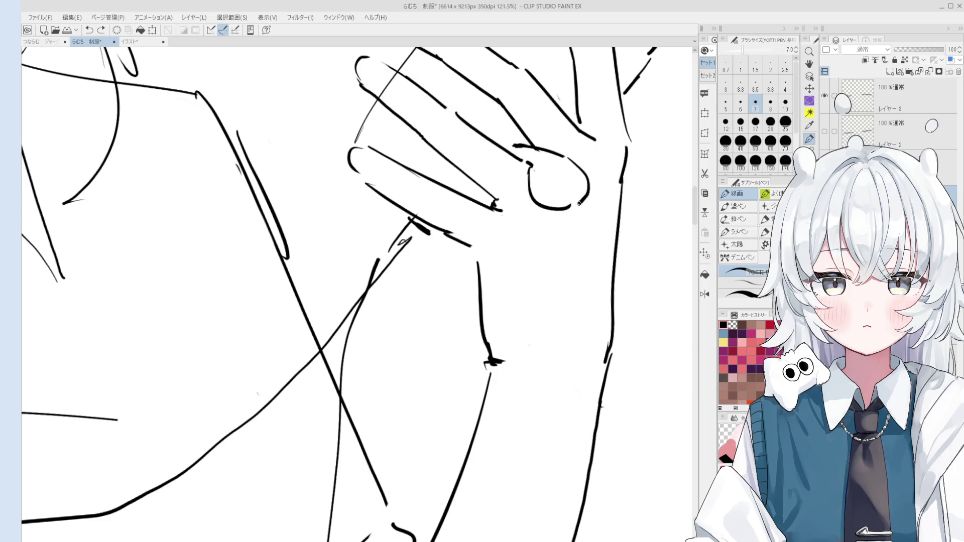
pyautogui.scroll(-1, 575, 204)
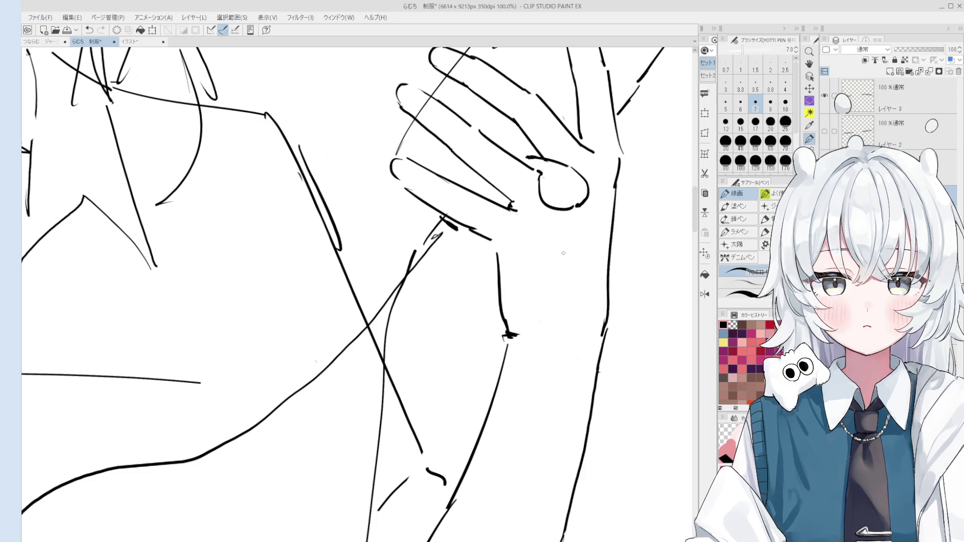
pyautogui.scroll(-1, 565, 226)
pyautogui.press('e')
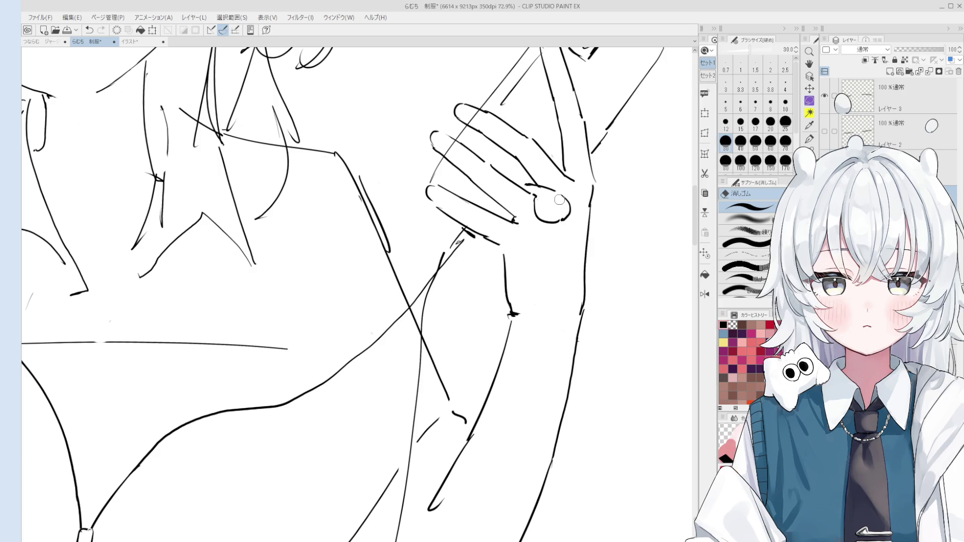
pyautogui.scroll(1, 539, 212)
pyautogui.scroll(1, 540, 213)
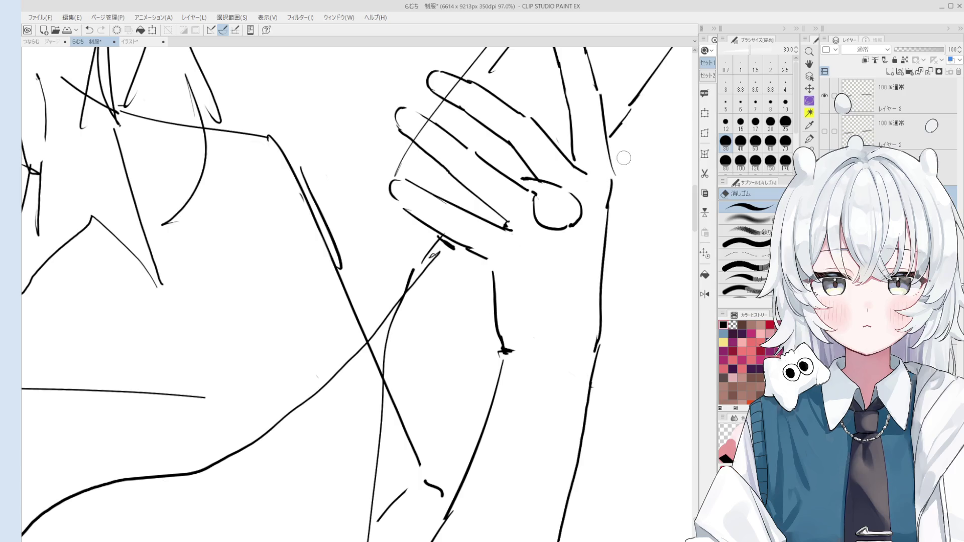
pyautogui.scroll(1, 580, 200)
pyautogui.scroll(1, 565, 177)
pyautogui.press('[')
pyautogui.press('[')
pyautogui.scroll(-1, 557, 135)
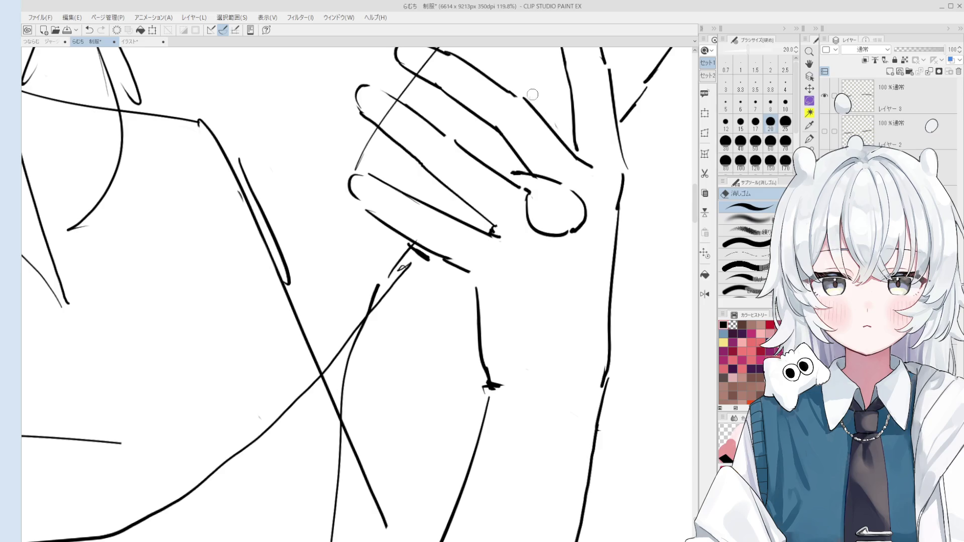
pyautogui.scroll(-2, 560, 124)
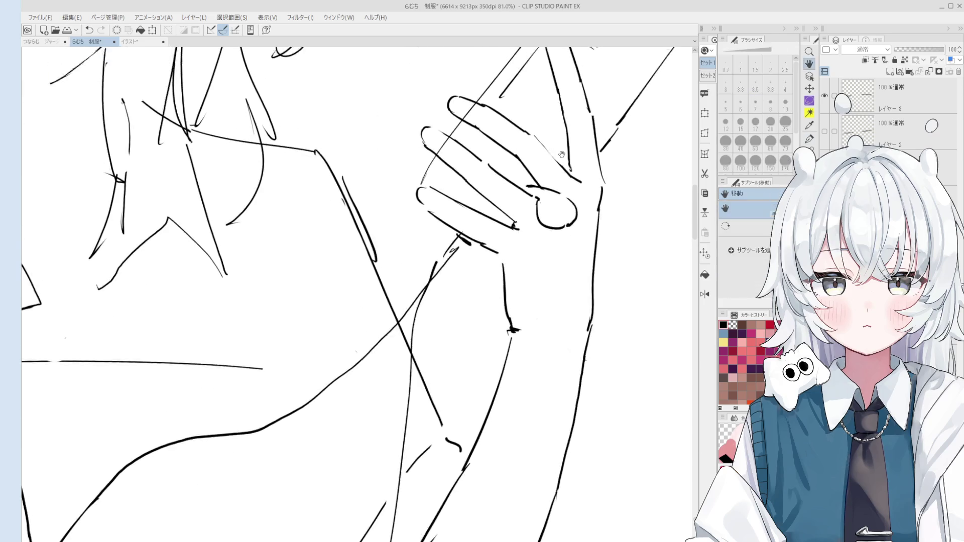
pyautogui.scroll(3, 560, 124)
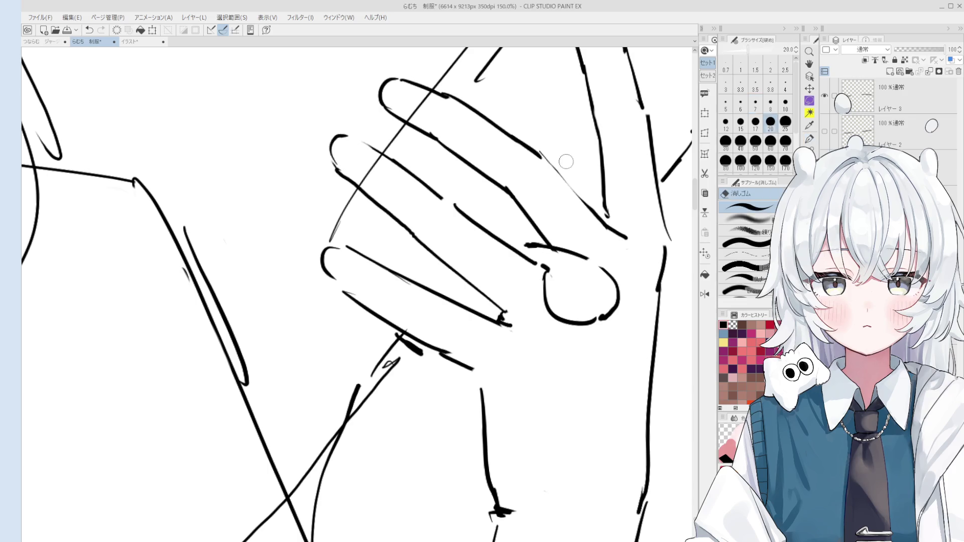
# Step: Extend the upper finger outline of the phone hand with a bolder ink line
pyautogui.moveTo(535, 152); pyautogui.dragTo(602, 217)
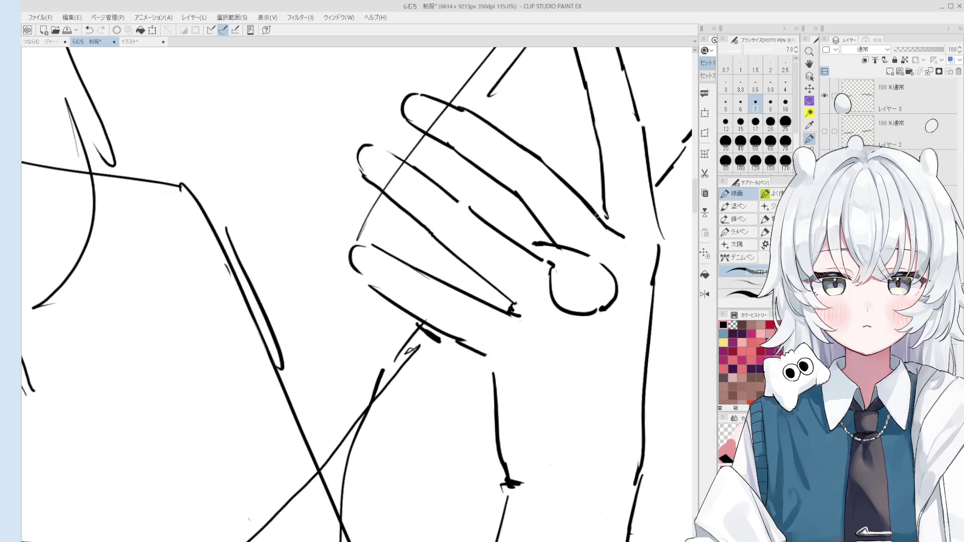
pyautogui.scroll(-1, 567, 190)
pyautogui.press('e')
pyautogui.press('p')
pyautogui.press('e')
pyautogui.scroll(2, 550, 286)
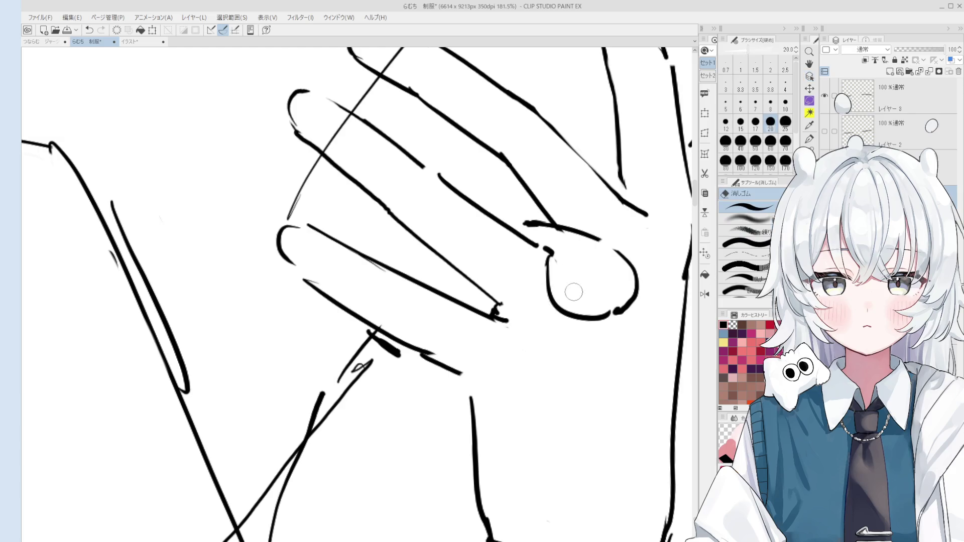
pyautogui.scroll(-2, 556, 272)
pyautogui.scroll(-1, 554, 263)
pyautogui.scroll(-1, 547, 253)
pyautogui.scroll(-1, 531, 242)
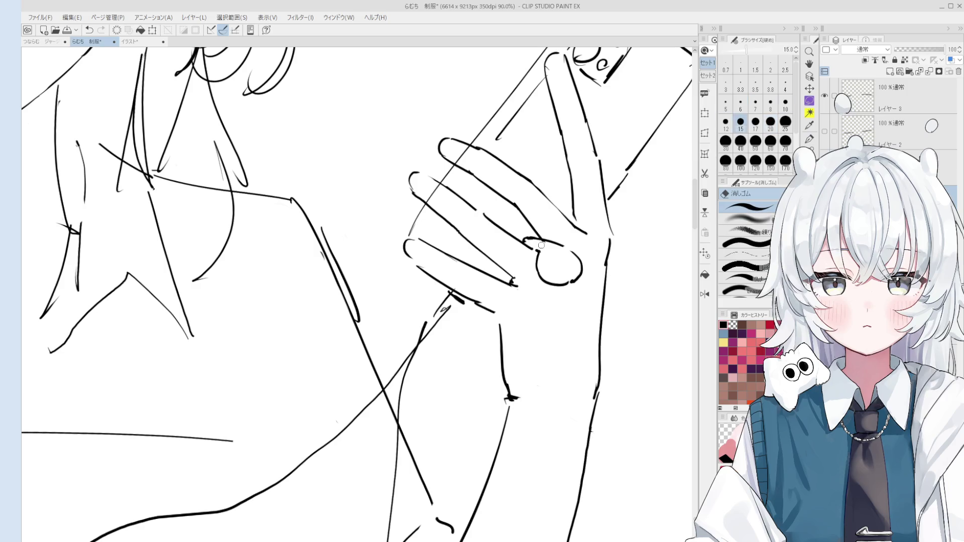
pyautogui.scroll(-5, 533, 242)
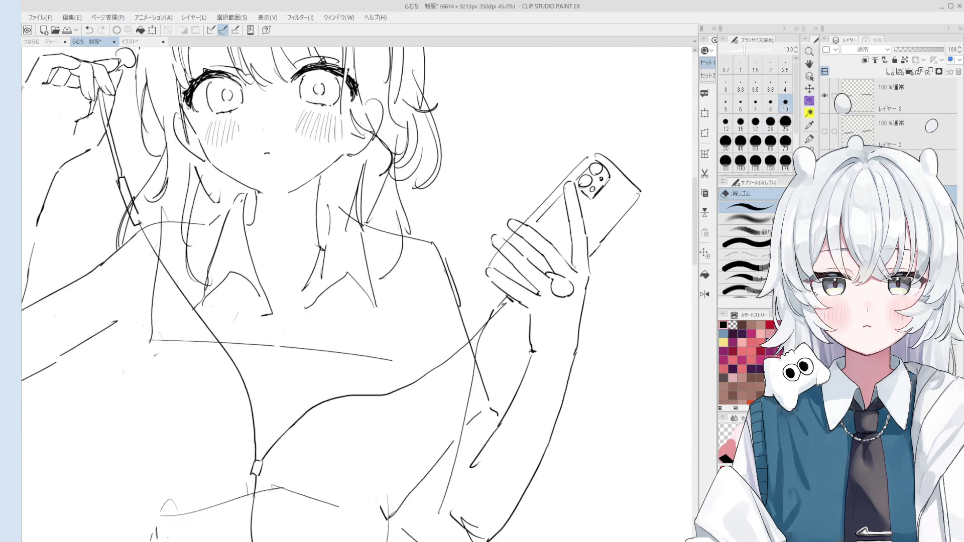
pyautogui.scroll(-2, 493, 244)
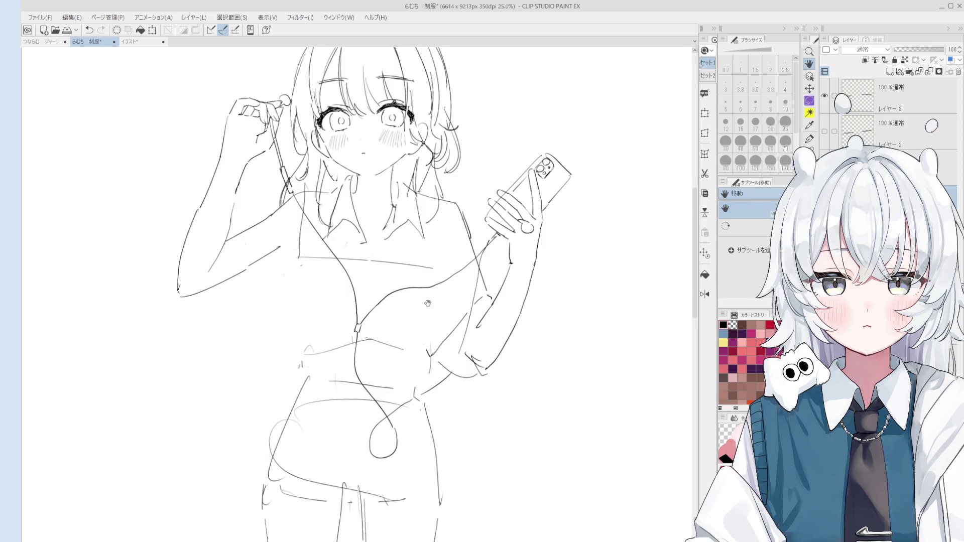
# Step: Add a short stroke by the forearm and draw a thin line beside the earphone cord
pyautogui.moveTo(515, 224); pyautogui.dragTo(502, 239)
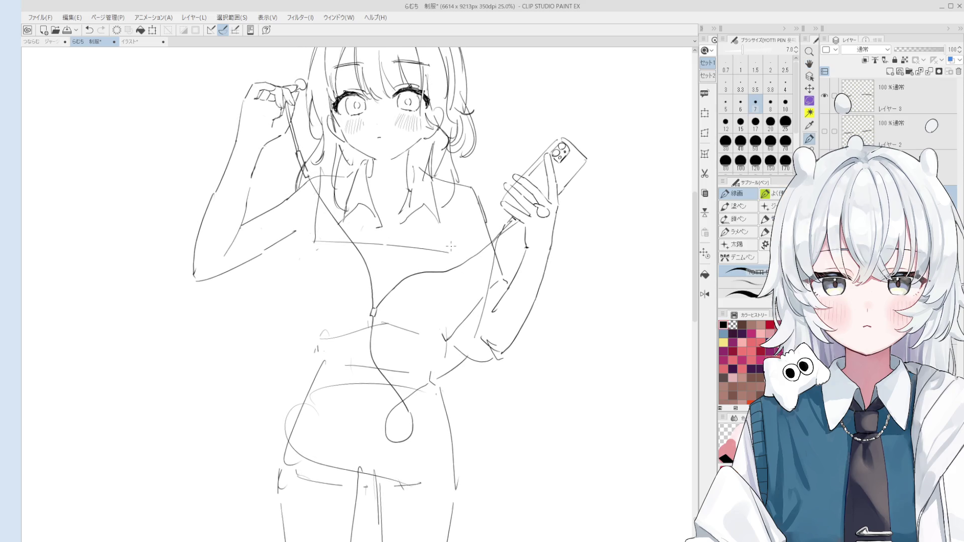
pyautogui.scroll(1, 450, 246)
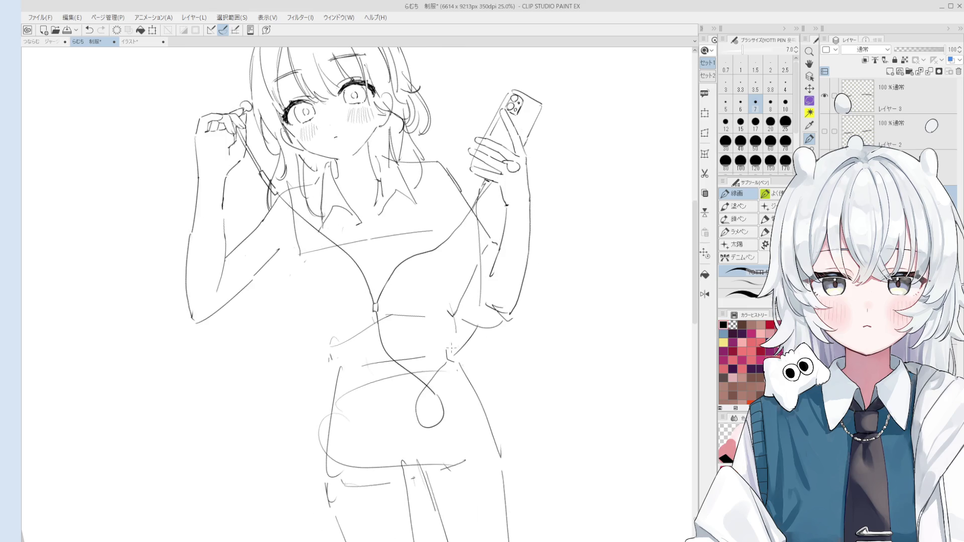
pyautogui.scroll(1, 377, 343)
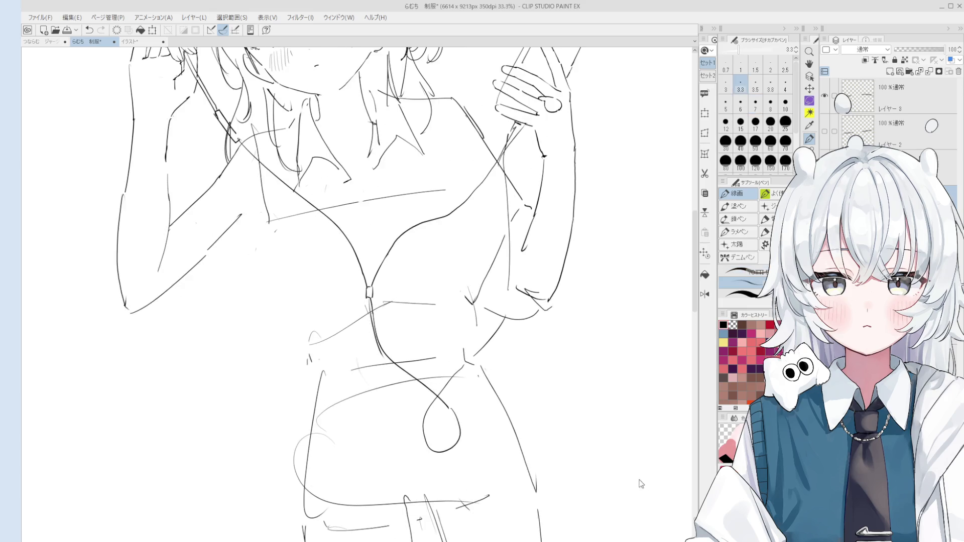
pyautogui.hotkey('ctrl', 'z')
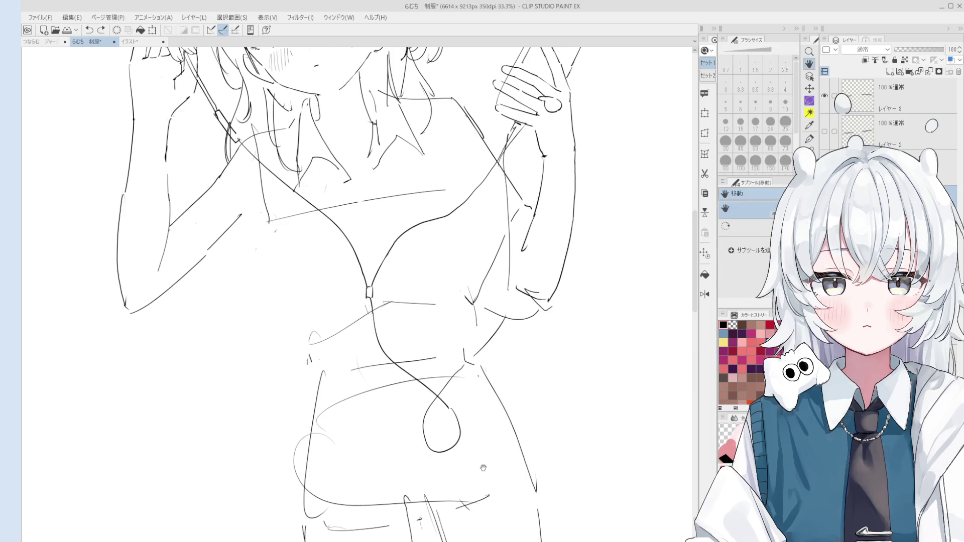
pyautogui.press('p')
pyautogui.moveTo(375, 311)
pyautogui.mouseDown()
pyautogui.moveTo(376, 354)
pyautogui.moveTo(426, 393)
pyautogui.mouseUp()
pyautogui.hotkey('ctrl', 'z')
pyautogui.hotkey('ctrl', 'z')
pyautogui.hotkey('ctrl', 'z')
pyautogui.hotkey('ctrl', 'z')
# Step: Rotate the canvas clockwise and redraw the torso stroke, toggling pen and a size-15 eraser
pyautogui.moveTo(497, 359); pyautogui.dragTo(516, 319)
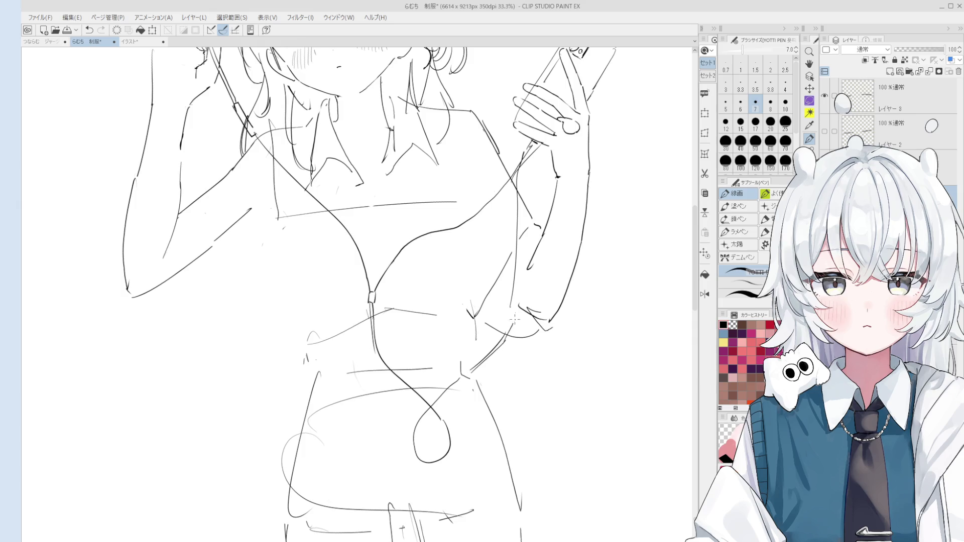
pyautogui.scroll(-2, 513, 288)
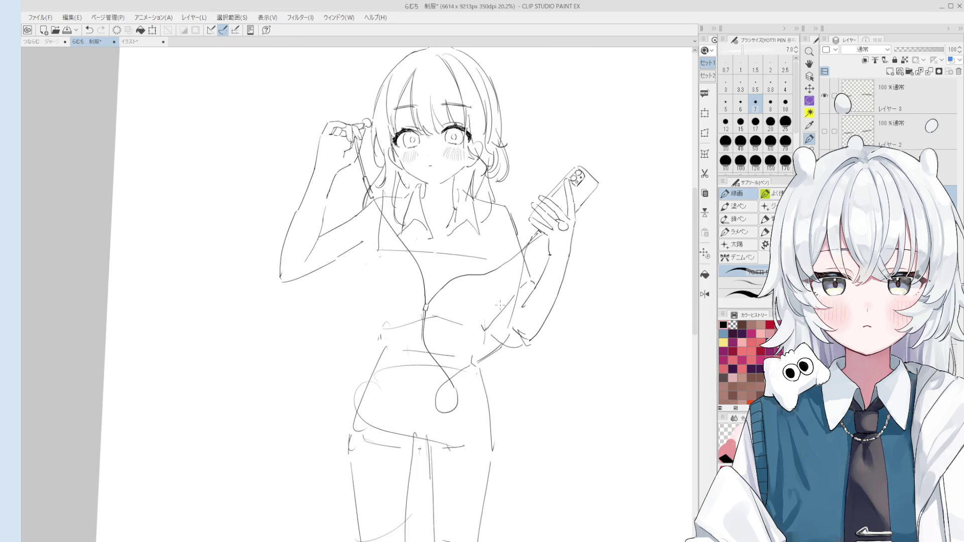
pyautogui.moveTo(491, 298)
pyautogui.mouseDown()
pyautogui.moveTo(509, 283)
pyautogui.moveTo(483, 349)
pyautogui.moveTo(487, 333)
pyautogui.mouseUp()
pyautogui.hotkey('ctrl', 'z')
pyautogui.hotkey('ctrl', 'z')
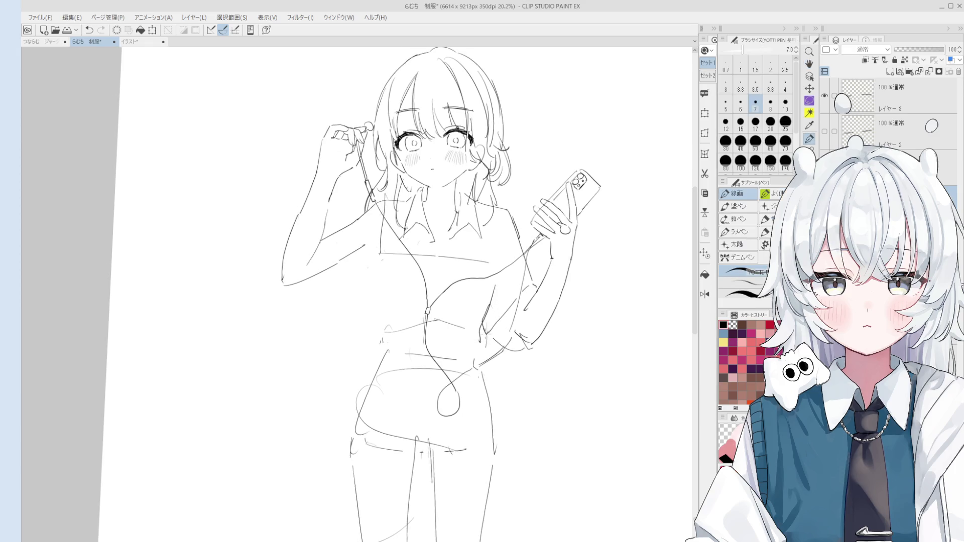
pyautogui.scroll(1, 429, 235)
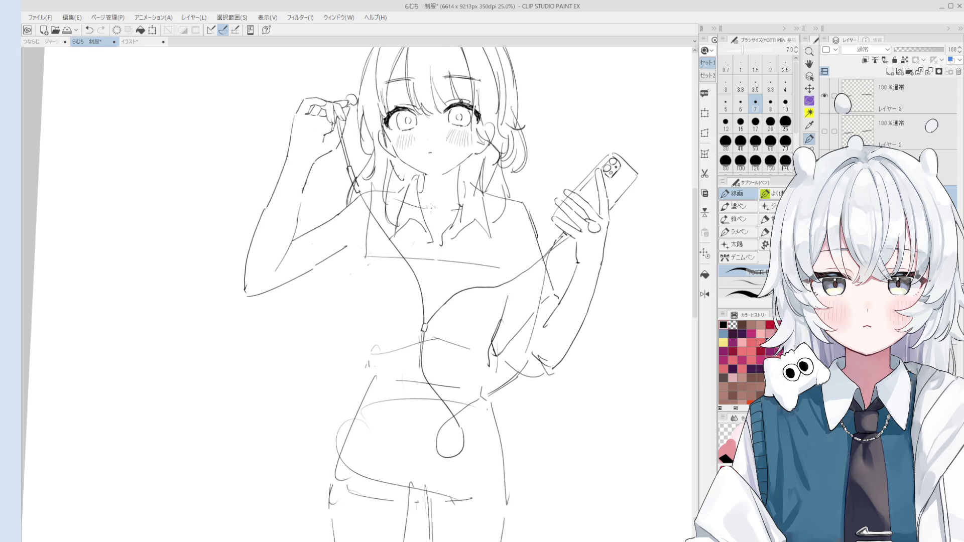
pyautogui.scroll(-1, 429, 212)
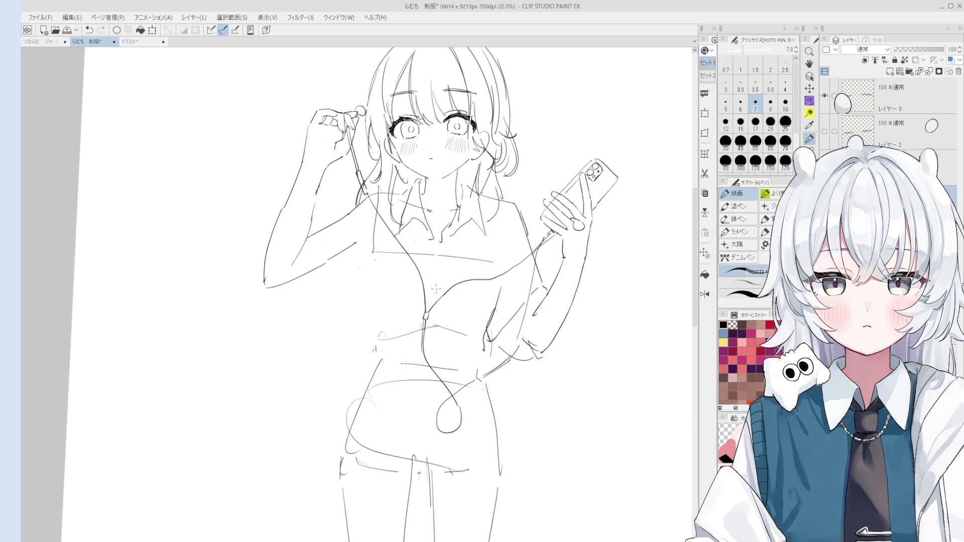
pyautogui.scroll(3, 430, 294)
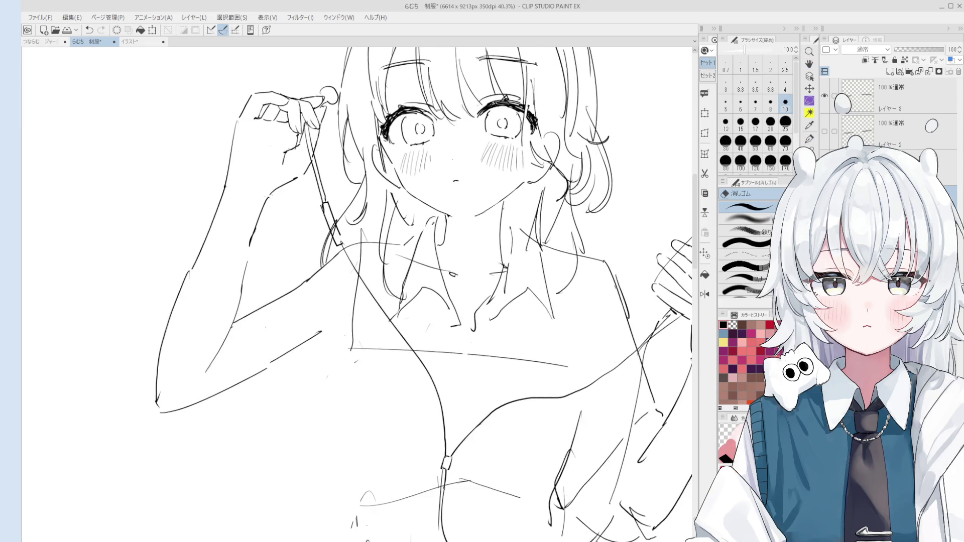
pyautogui.scroll(1, 435, 226)
pyautogui.press('e')
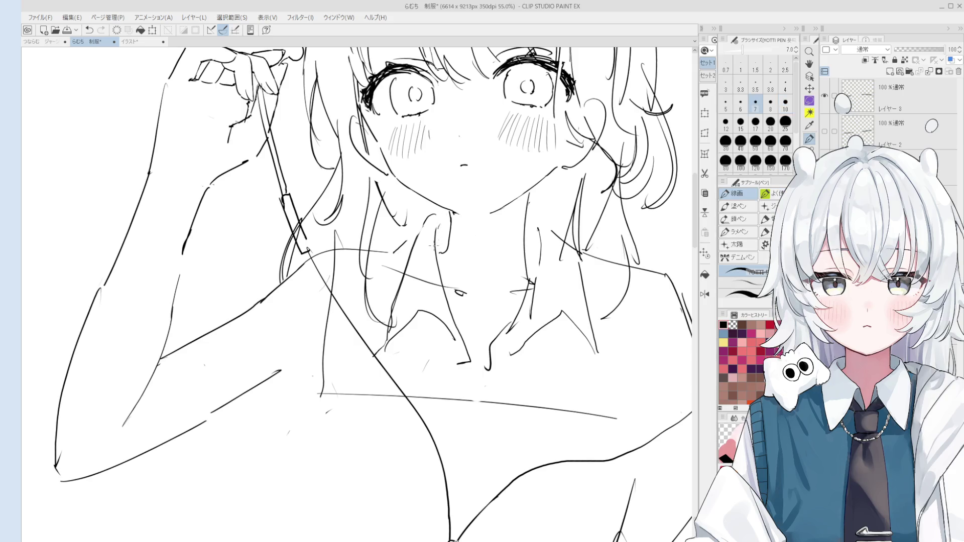
pyautogui.press(']')
pyautogui.press(']')
pyautogui.press('p')
pyautogui.press('e')
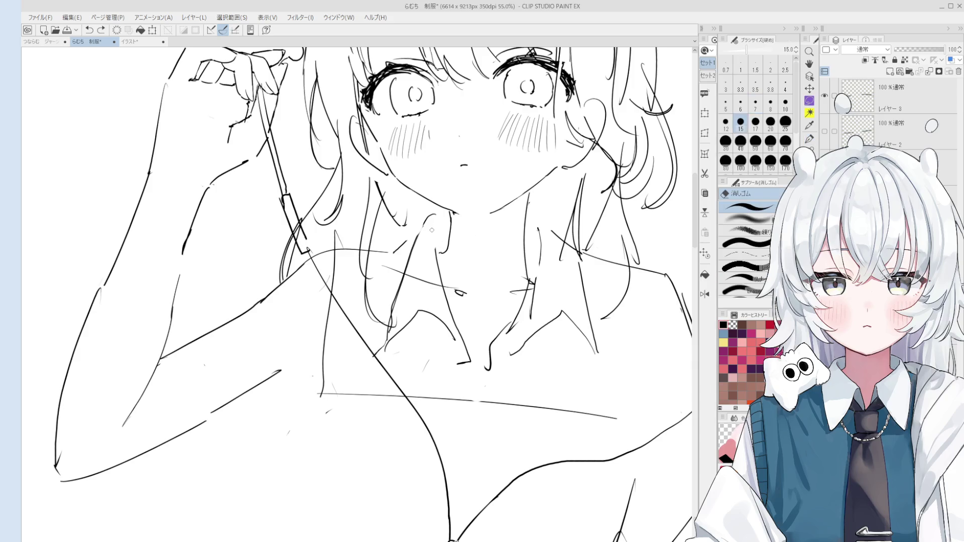
pyautogui.press('p')
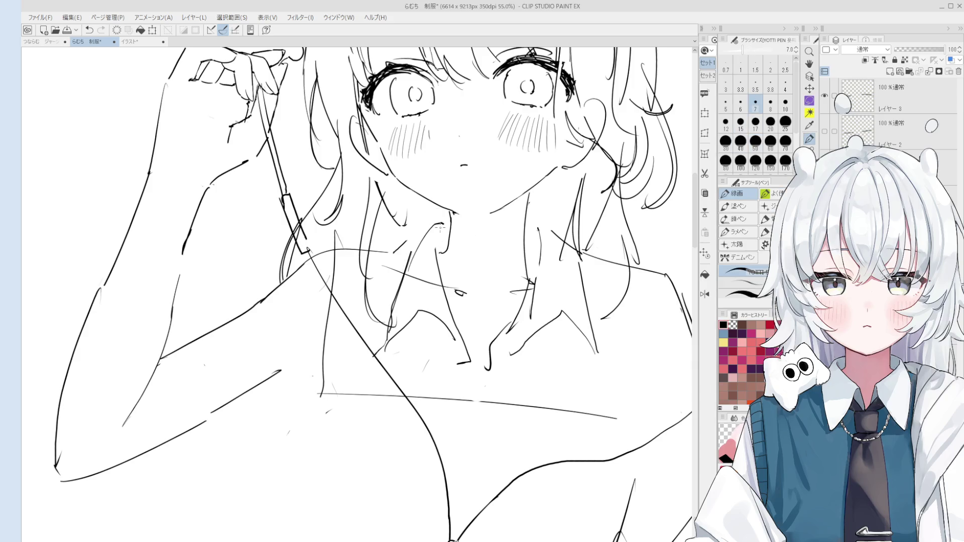
pyautogui.scroll(-2, 435, 226)
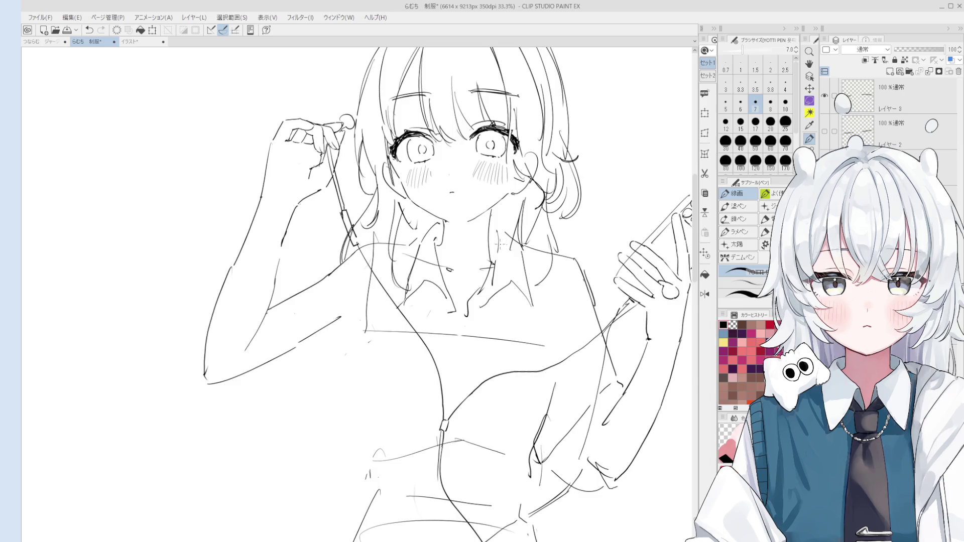
pyautogui.scroll(1, 502, 245)
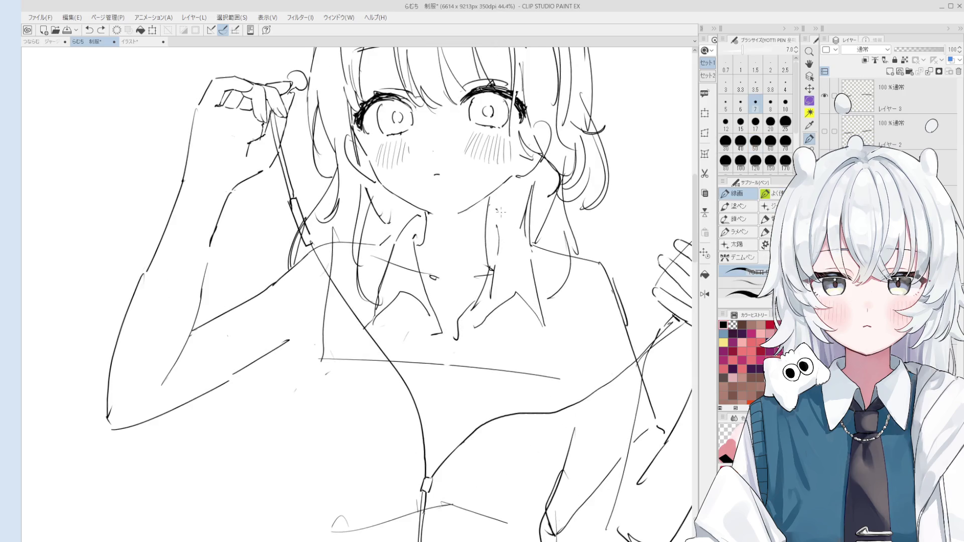
pyautogui.scroll(-2, 496, 210)
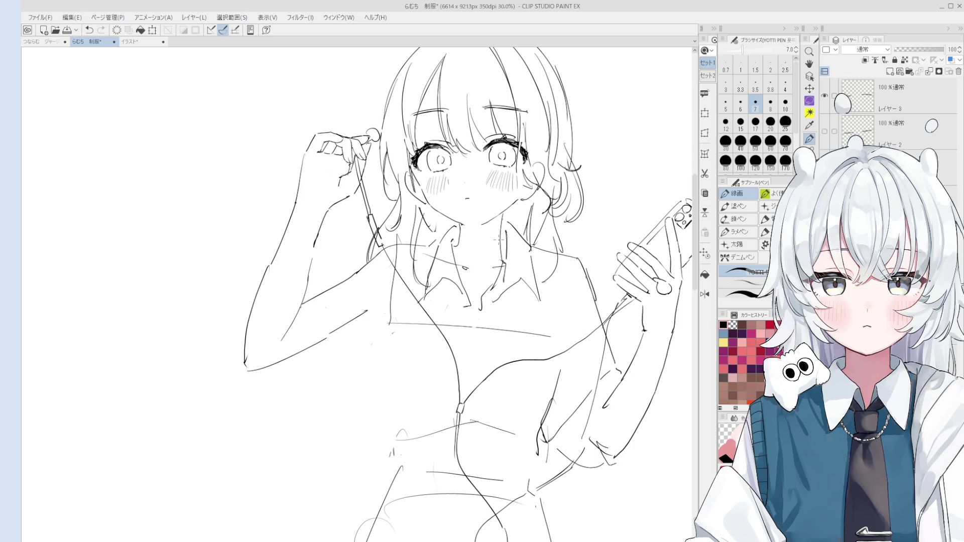
pyautogui.scroll(2, 440, 341)
# Step: Draw a new line along the neck, then pan and rotate the view back with a smaller eraser ready
pyautogui.press('e')
pyautogui.scroll(3, 424, 237)
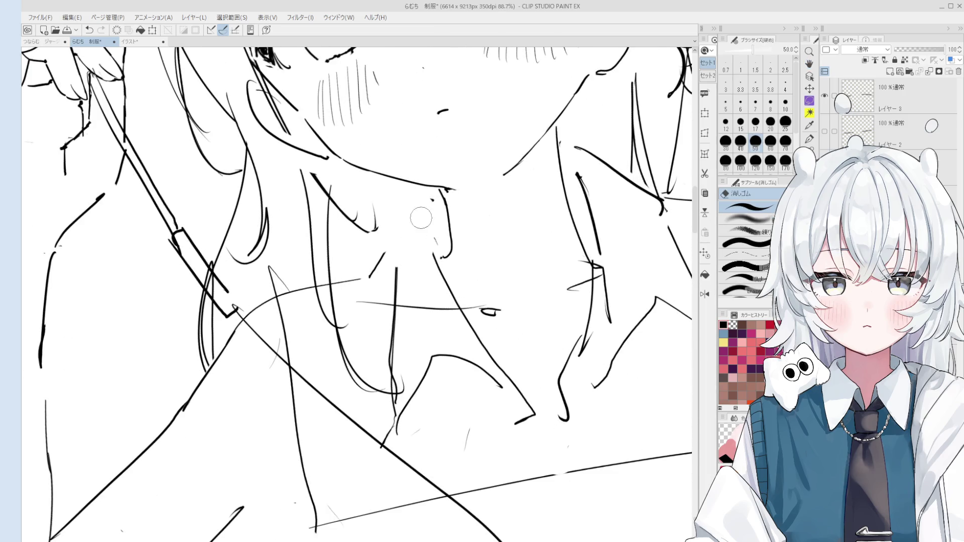
pyautogui.press('^')
pyautogui.press('p')
pyautogui.scroll(-1, 426, 278)
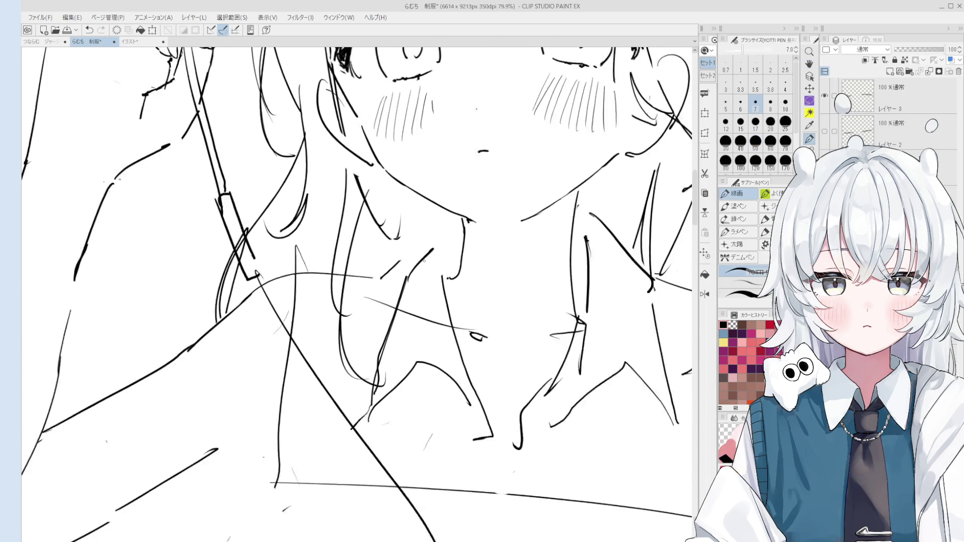
pyautogui.scroll(-1, 426, 278)
pyautogui.scroll(-1, 434, 259)
pyautogui.moveTo(417, 258); pyautogui.dragTo(447, 230)
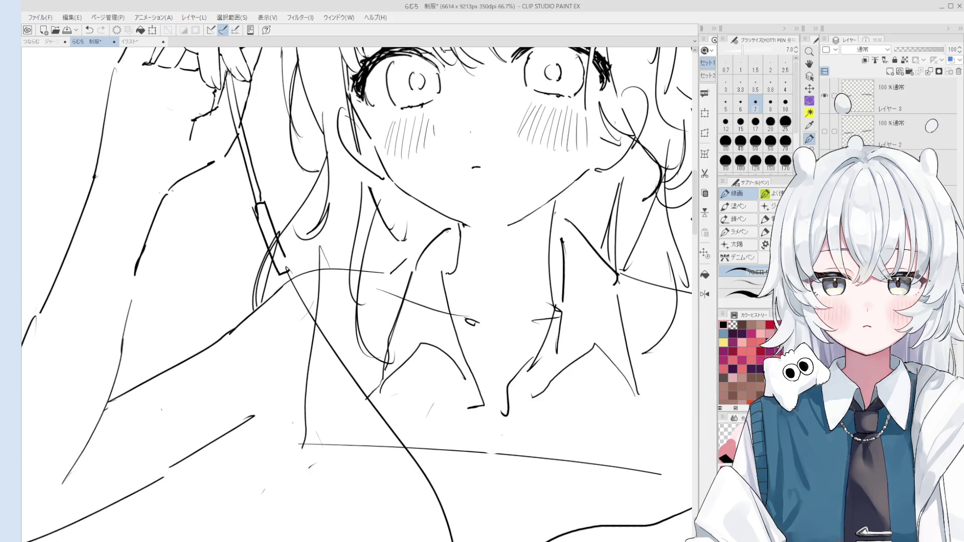
pyautogui.press('e')
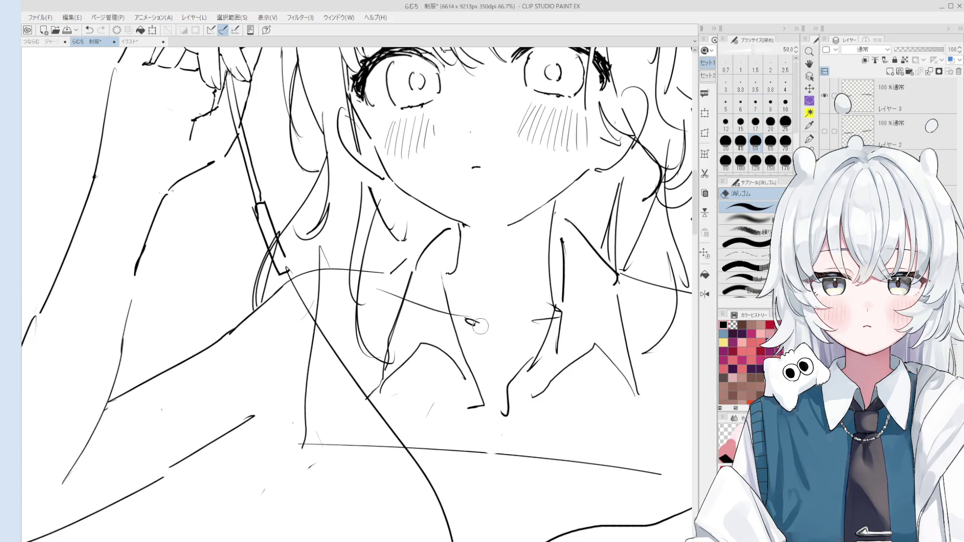
pyautogui.press('space')
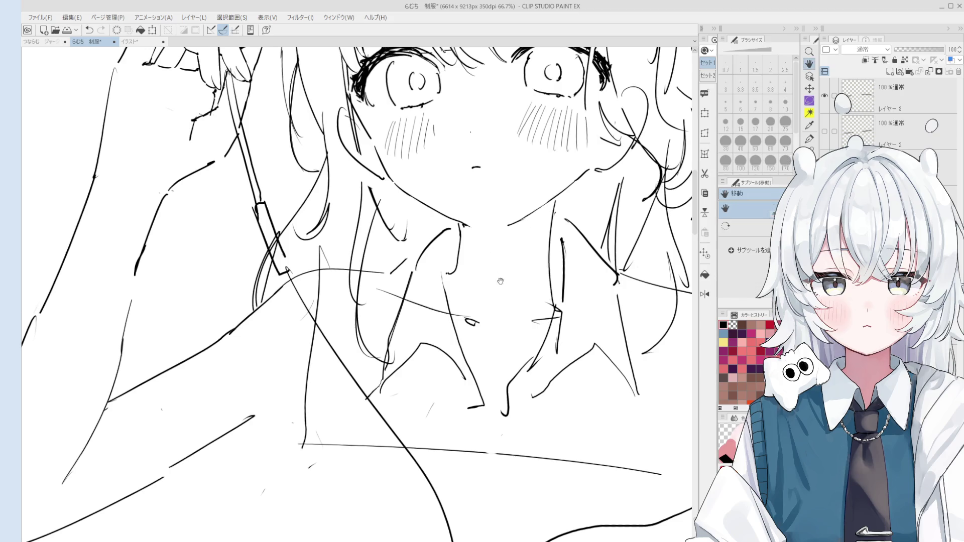
pyautogui.moveTo(506, 266); pyautogui.dragTo(468, 241)
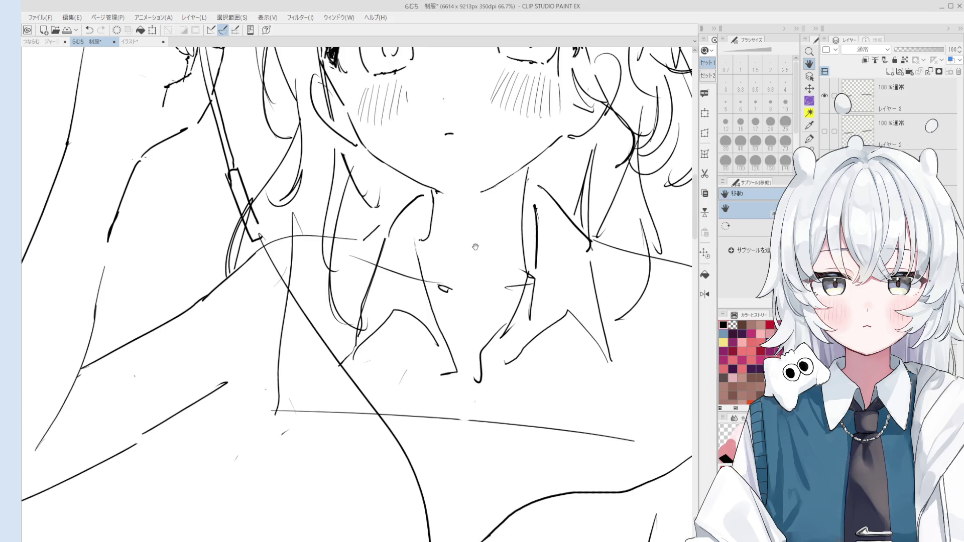
pyautogui.press('-')
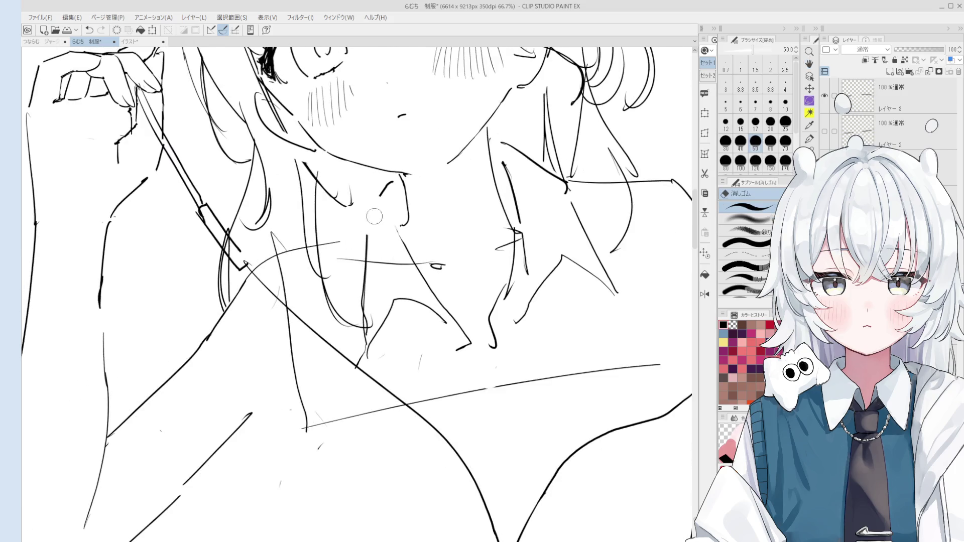
pyautogui.press('^')
pyautogui.press('[')
pyautogui.press('[')
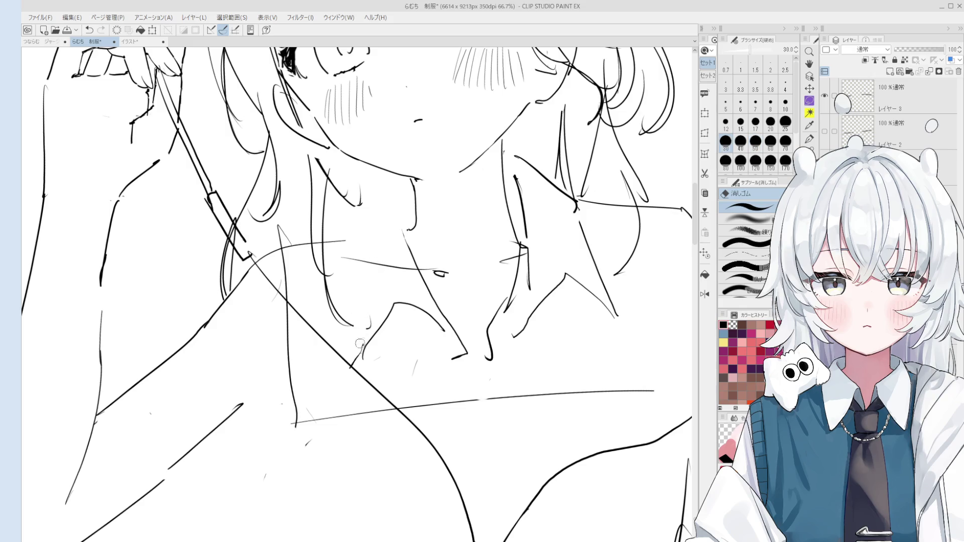
pyautogui.press('p')
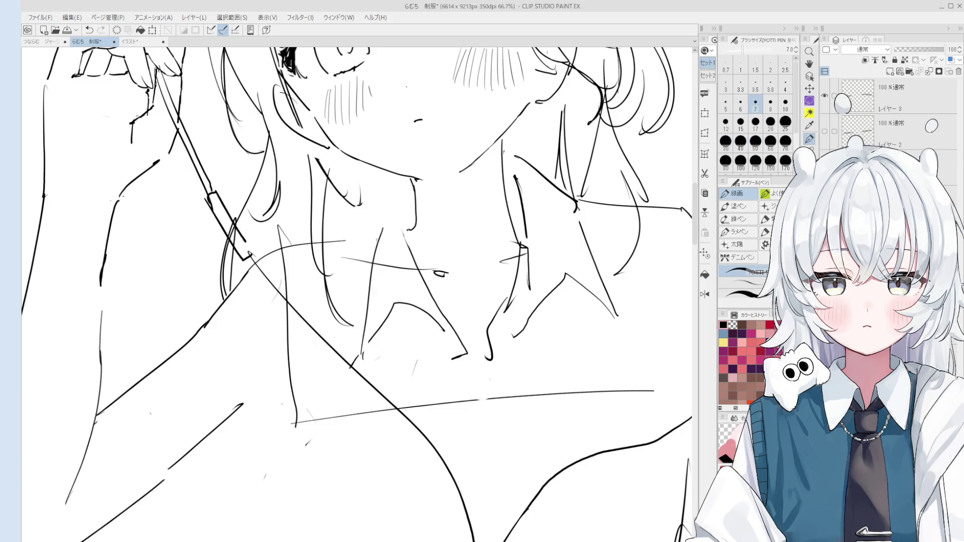
pyautogui.scroll(-1, 373, 234)
# Step: Undo the short chest strokes and redraw the collar line and chest-to-collar line
pyautogui.hotkey('ctrl', 'z')
pyautogui.hotkey('ctrl', 'z')
pyautogui.hotkey('ctrl', 'z')
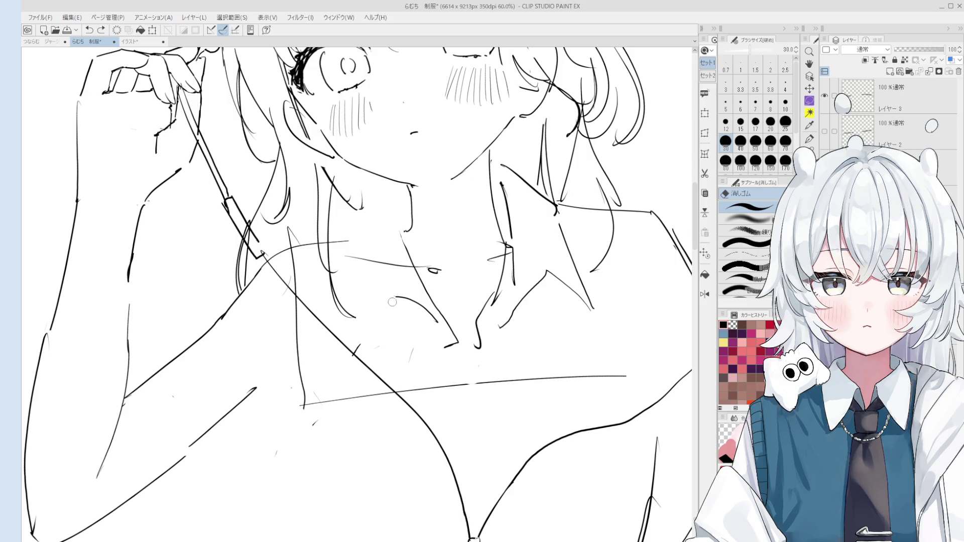
pyautogui.hotkey('ctrl', 'z')
pyautogui.moveTo(391, 300)
pyautogui.mouseDown()
pyautogui.moveTo(354, 351)
pyautogui.moveTo(376, 235)
pyautogui.mouseUp()
pyautogui.hotkey('ctrl', 'z')
pyautogui.moveTo(356, 342); pyautogui.dragTo(369, 227)
pyautogui.hotkey('ctrl', 'z')
pyautogui.moveTo(355, 346); pyautogui.dragTo(384, 219)
pyautogui.scroll(-1, 385, 226)
pyautogui.moveTo(357, 319); pyautogui.dragTo(390, 212)
pyautogui.hotkey('ctrl', 'z')
pyautogui.moveTo(361, 330); pyautogui.dragTo(379, 225)
pyautogui.scroll(-2, 380, 220)
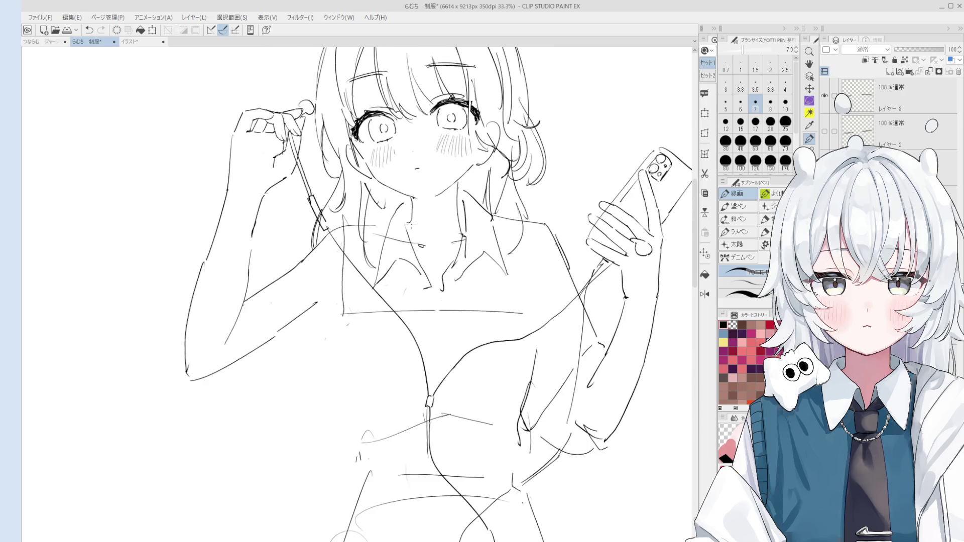
# Step: Rework the faint torso stroke, stepping undo and redo on the small stroke to compare
pyautogui.press('e')
pyautogui.press('p')
pyautogui.hotkey('ctrl', 'z')
pyautogui.moveTo(381, 249); pyautogui.dragTo(399, 201)
pyautogui.hotkey('ctrl', 'z')
pyautogui.scroll(-1, 417, 221)
pyautogui.hotkey('ctrl', 'z')
pyautogui.hotkey('ctrl', 'y')
pyautogui.hotkey('ctrl', 'z')
pyautogui.hotkey('ctrl', 'y')
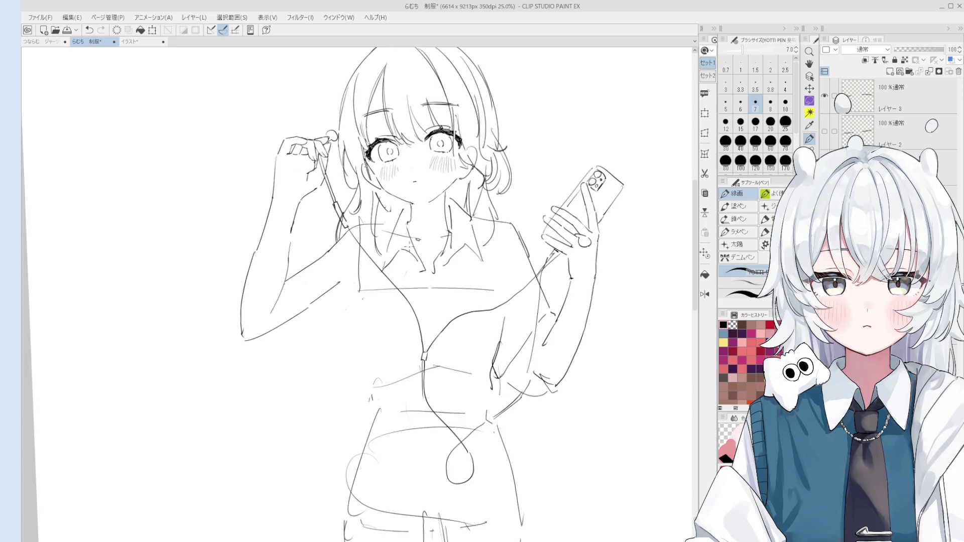
pyautogui.moveTo(453, 302); pyautogui.dragTo(482, 249)
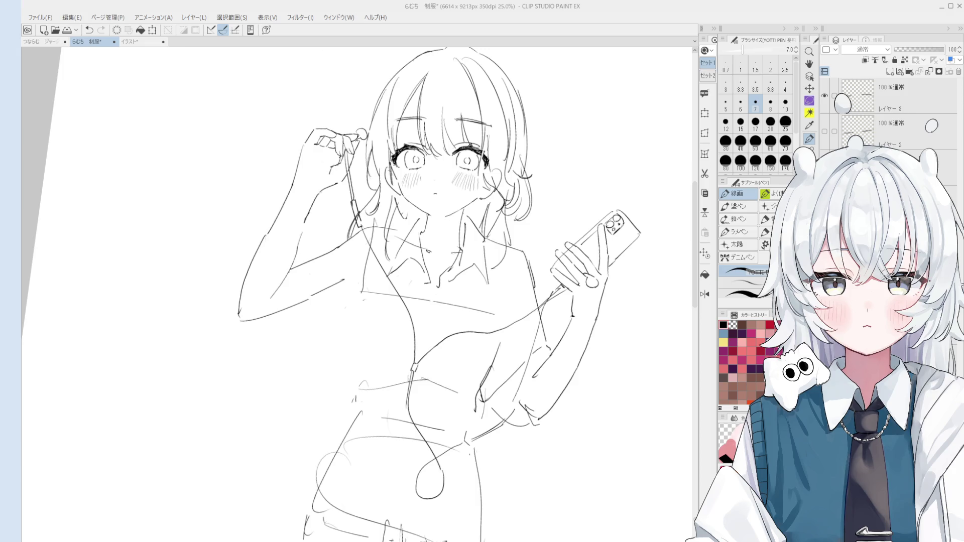
# Step: Replace the faint torso line with a darker one and add a short stroke on the torso
pyautogui.press('e')
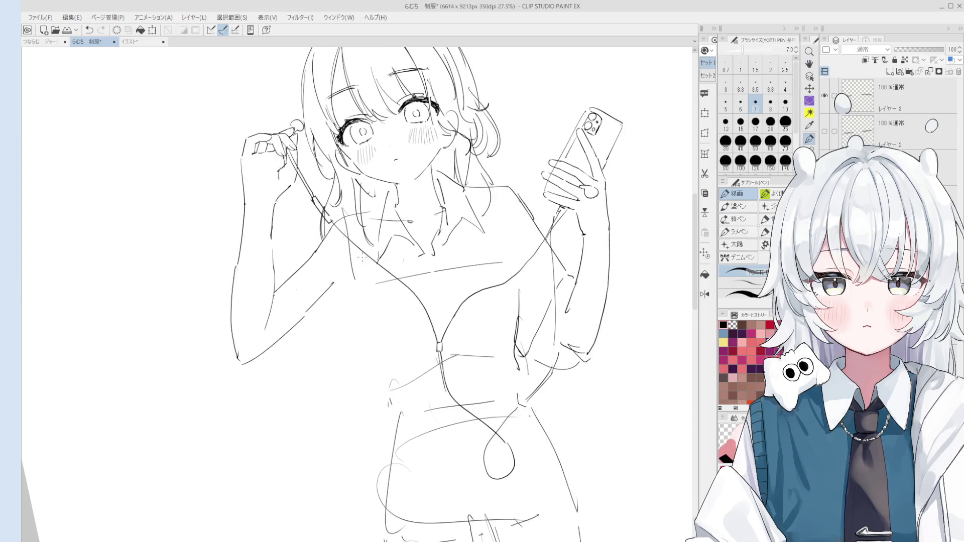
pyautogui.scroll(1, 352, 259)
pyautogui.scroll(3, 353, 259)
pyautogui.press('p')
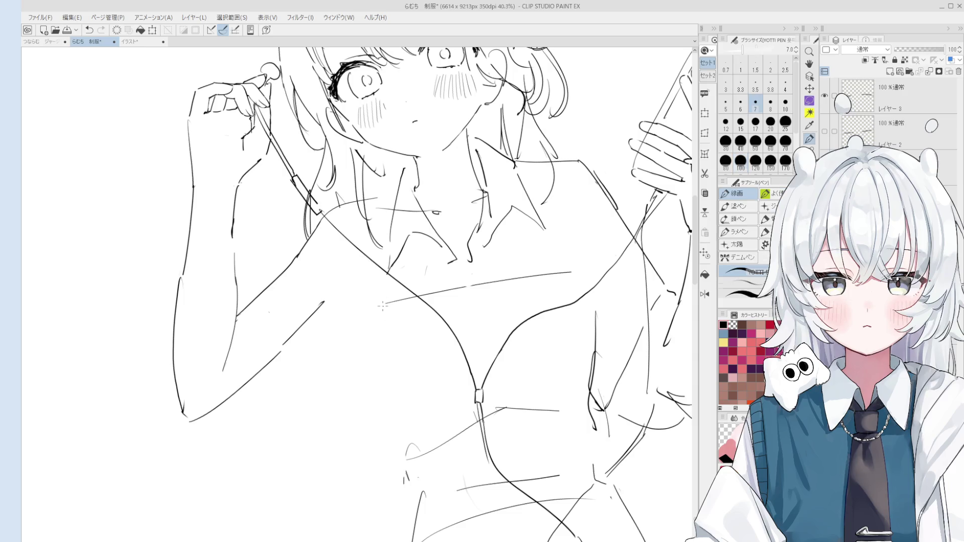
pyautogui.scroll(-3, 347, 289)
pyautogui.press('e')
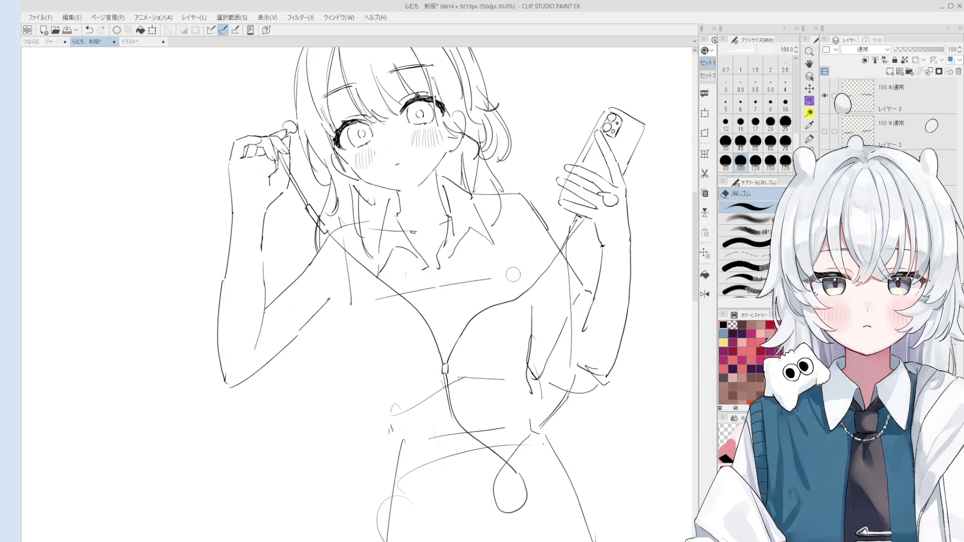
pyautogui.scroll(-2, 419, 295)
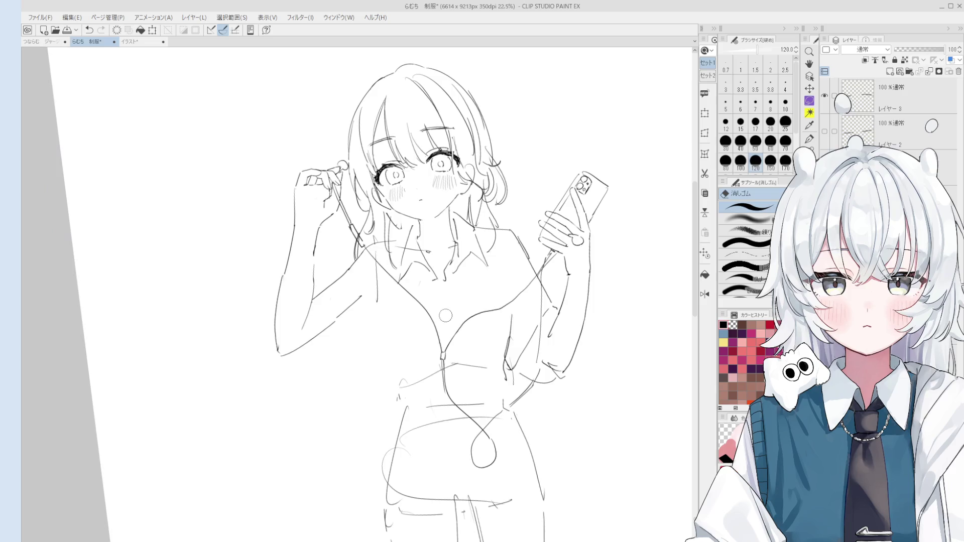
pyautogui.scroll(1, 419, 295)
pyautogui.press('p')
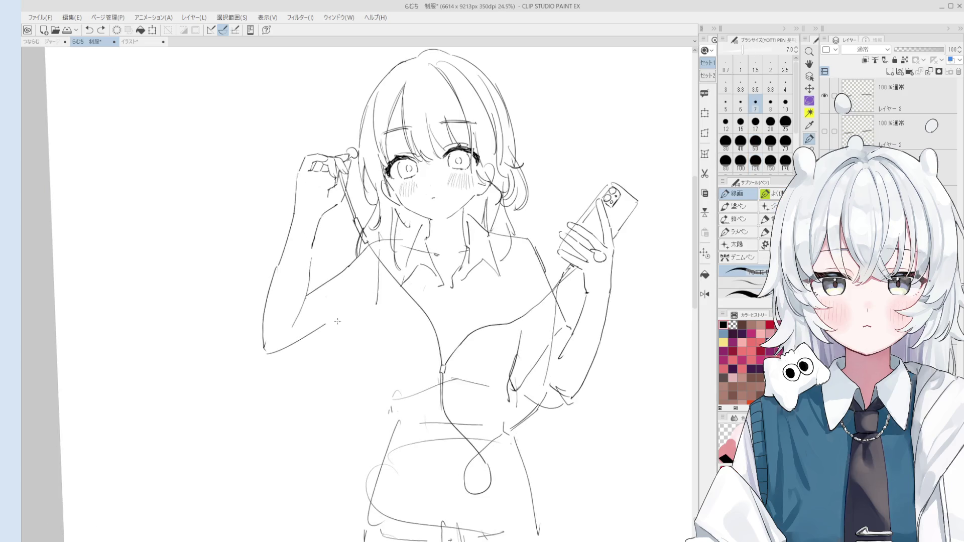
pyautogui.scroll(-1, 344, 314)
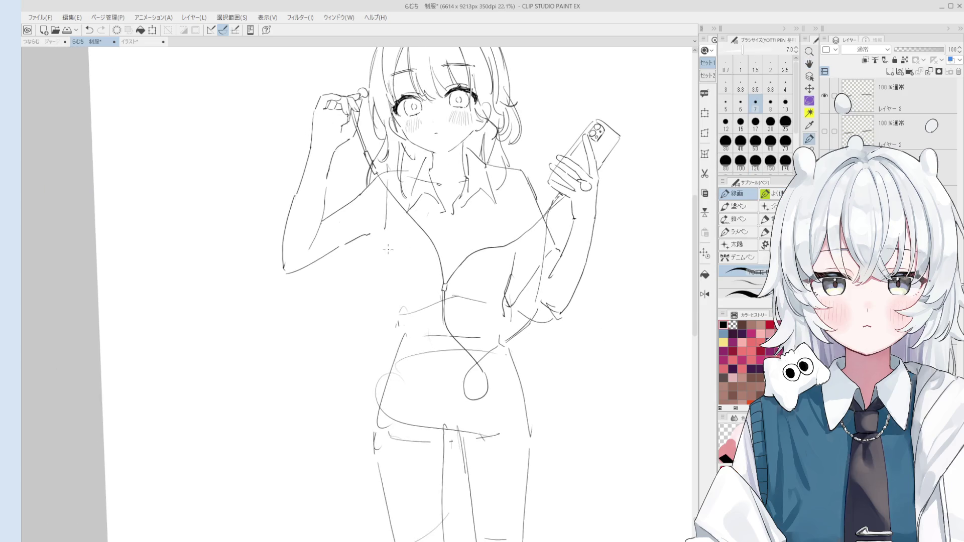
pyautogui.hotkey('ctrl', 'z')
pyautogui.moveTo(385, 304); pyautogui.dragTo(386, 253)
pyautogui.hotkey('ctrl', 'z')
pyautogui.moveTo(379, 326); pyautogui.dragTo(384, 243)
pyautogui.hotkey('ctrl', 'z')
pyautogui.press('e')
pyautogui.press('p')
pyautogui.moveTo(381, 240); pyautogui.dragTo(392, 219)
# Step: Redraw the upper-arm contour and draw lines down both sides of the torso
pyautogui.hotkey('ctrl', '-')
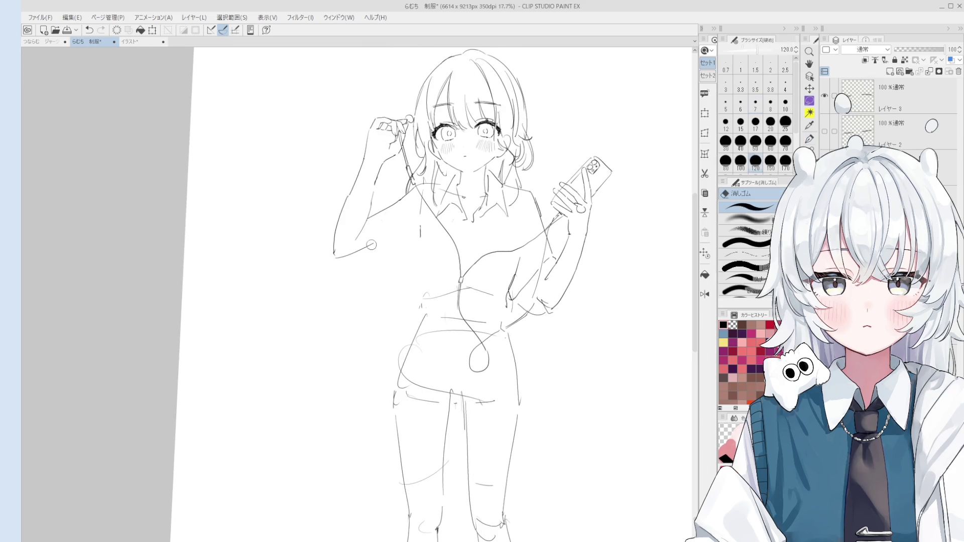
pyautogui.moveTo(362, 249); pyautogui.dragTo(412, 220)
pyautogui.hotkey('ctrl', 'z')
pyautogui.moveTo(360, 249)
pyautogui.mouseDown()
pyautogui.moveTo(418, 223)
pyautogui.moveTo(424, 271)
pyautogui.mouseUp()
pyautogui.hotkey('ctrl', 'z')
pyautogui.moveTo(416, 226); pyautogui.dragTo(418, 273)
pyautogui.moveTo(525, 231)
pyautogui.mouseDown()
pyautogui.moveTo(496, 282)
pyautogui.moveTo(502, 314)
pyautogui.moveTo(487, 318)
pyautogui.mouseUp()
pyautogui.hotkey('ctrl', 'z')
pyautogui.scroll(-2, 501, 313)
pyautogui.scroll(1, 486, 318)
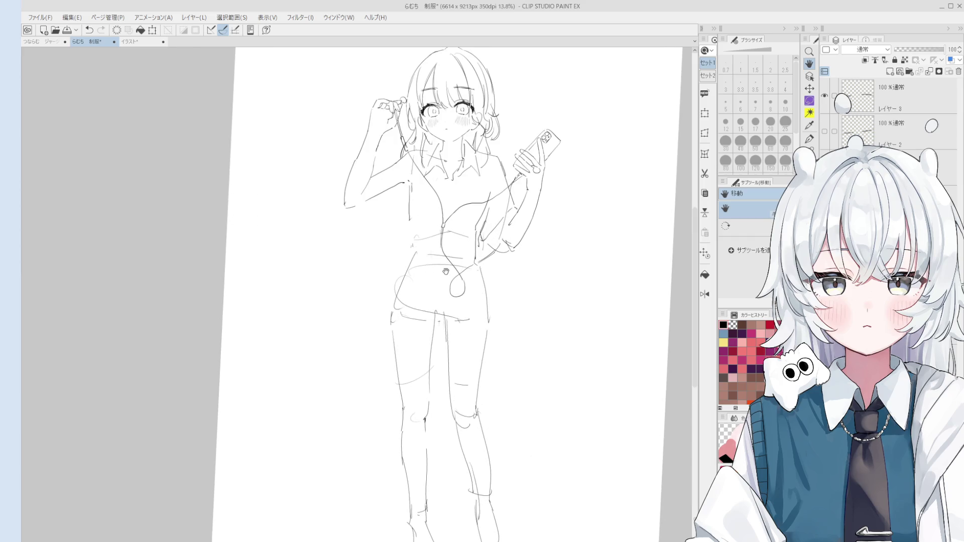
# Step: Redraw the left hip contour and try strokes on the left torso side, undoing the trials
pyautogui.press('p')
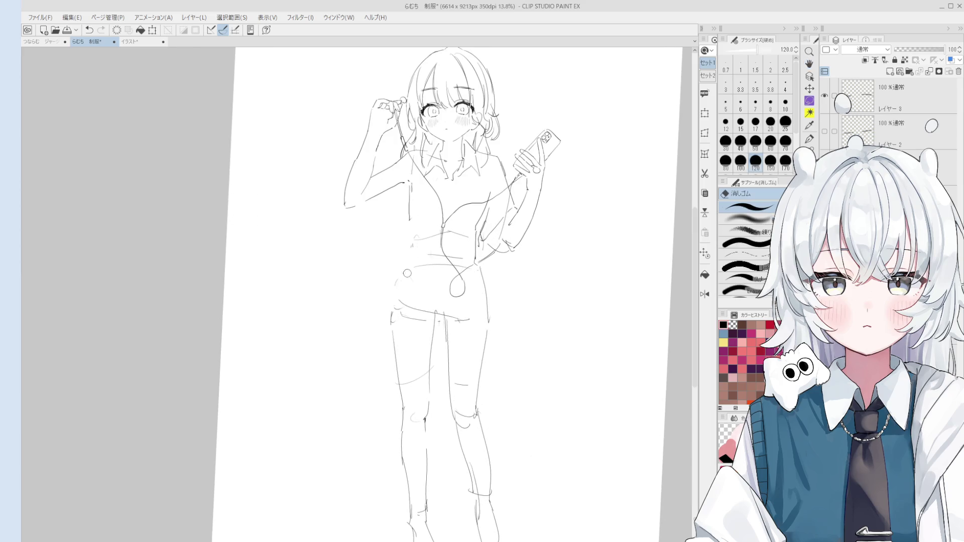
pyautogui.hotkey('ctrl', 'z')
pyautogui.moveTo(391, 314); pyautogui.dragTo(408, 253)
pyautogui.hotkey('ctrl', 'z')
pyautogui.moveTo(412, 215); pyautogui.dragTo(409, 255)
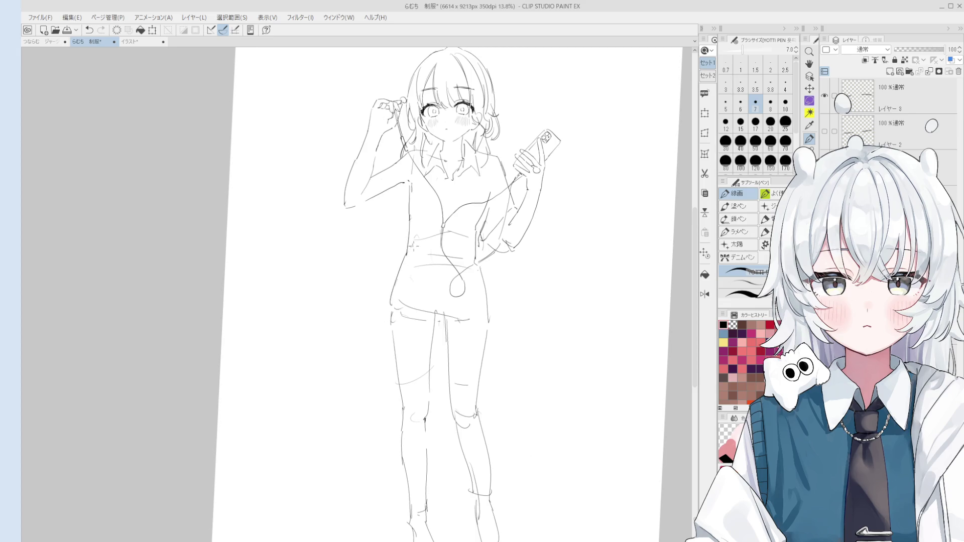
pyautogui.moveTo(448, 181); pyautogui.dragTo(438, 265)
pyautogui.hotkey('ctrl', 'z')
pyautogui.hotkey('ctrl', 'z')
# Step: Draw a short line across the waist and erase the old waist line
pyautogui.press('e')
pyautogui.press('p')
pyautogui.hotkey('ctrl', 'z')
pyautogui.moveTo(405, 257)
pyautogui.mouseDown()
pyautogui.moveTo(468, 245)
pyautogui.moveTo(454, 246)
pyautogui.mouseUp()
pyautogui.press('e')
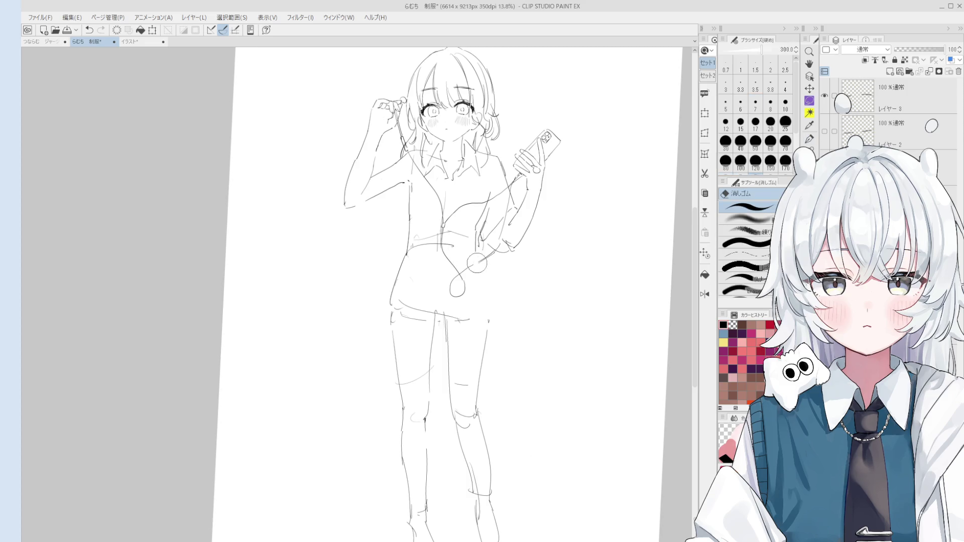
pyautogui.press('p')
pyautogui.press('e')
pyautogui.moveTo(496, 205); pyautogui.dragTo(475, 241)
pyautogui.press('p')
# Step: Redraw the waist lines on the right side, undoing misplaced strokes
pyautogui.hotkey('ctrl', 'z')
pyautogui.moveTo(494, 195); pyautogui.dragTo(472, 238)
pyautogui.hotkey('ctrl', 'z')
pyautogui.press('e')
pyautogui.press('p')
pyautogui.moveTo(414, 192)
pyautogui.mouseDown()
pyautogui.moveTo(422, 241)
pyautogui.moveTo(413, 238)
pyautogui.moveTo(397, 277)
pyautogui.mouseUp()
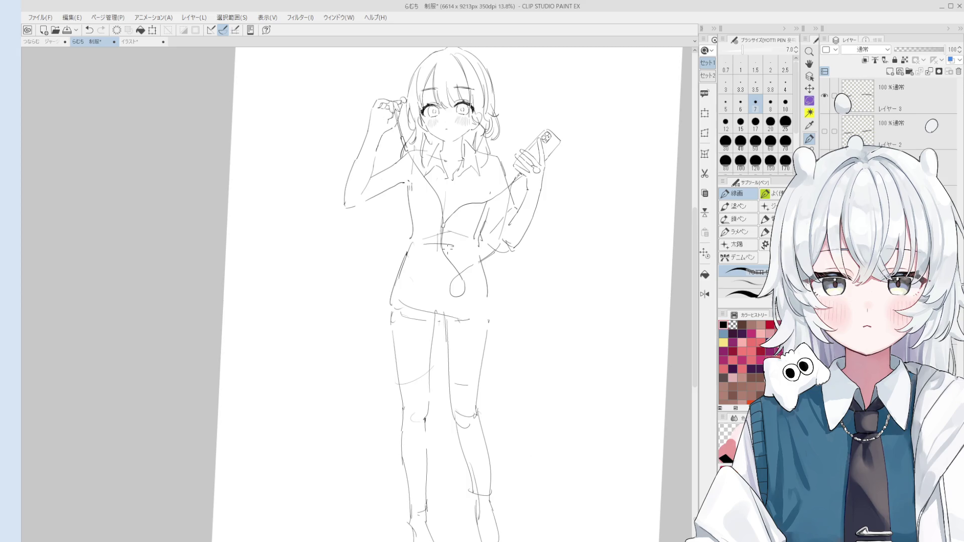
# Step: Erase the loose strokes around the waist, alternating eraser, pen and Operation tool
pyautogui.press('e')
pyautogui.scroll(2, 418, 207)
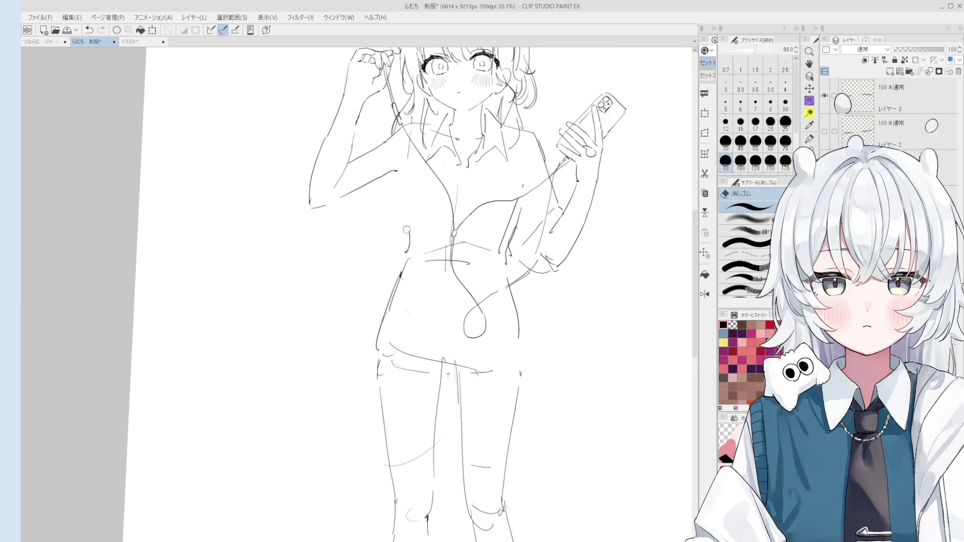
pyautogui.press('p')
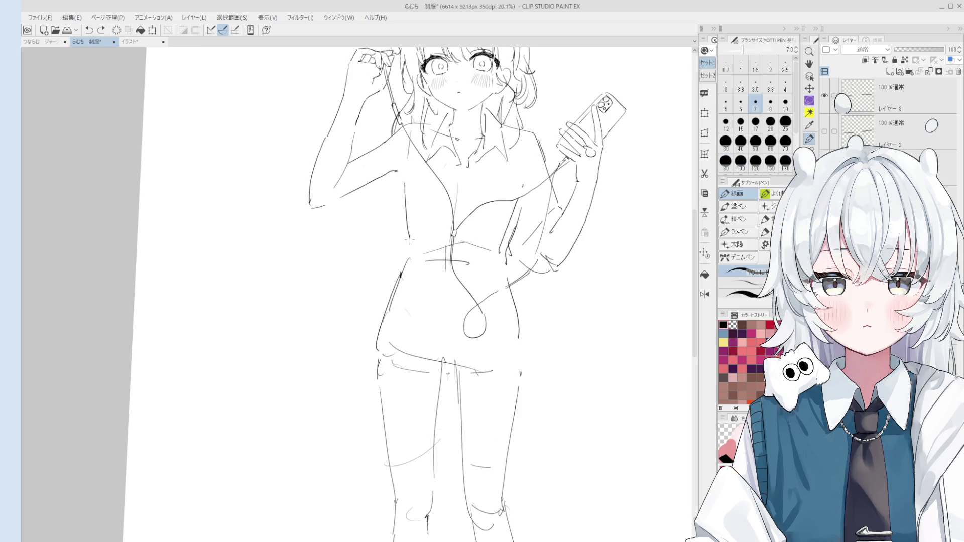
pyautogui.scroll(-1, 414, 203)
pyautogui.press('e')
pyautogui.press('p')
pyautogui.press('e')
pyautogui.press('p')
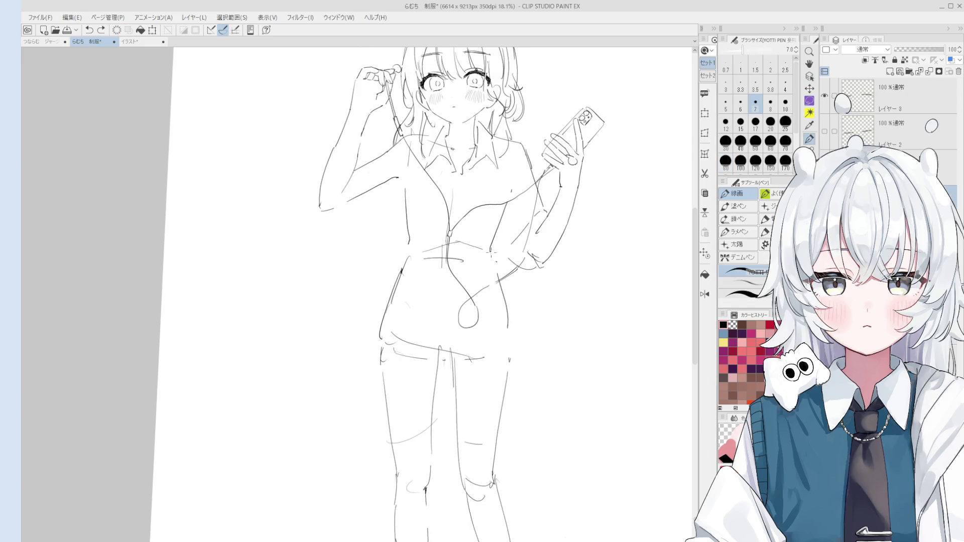
pyautogui.scroll(-2, 511, 195)
pyautogui.scroll(1, 505, 300)
pyautogui.press('e')
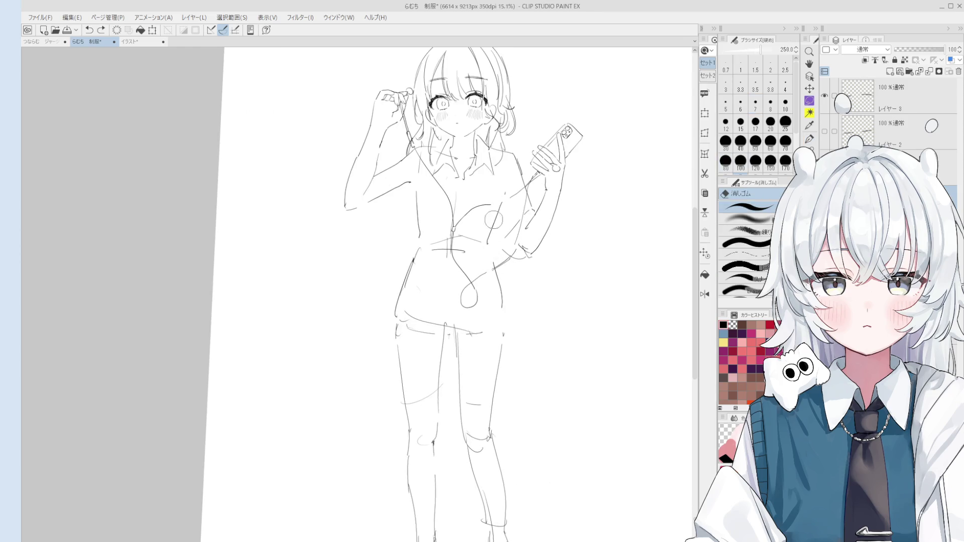
pyautogui.press('o')
pyautogui.press('e')
pyautogui.press('o')
pyautogui.press('e')
pyautogui.press('p')
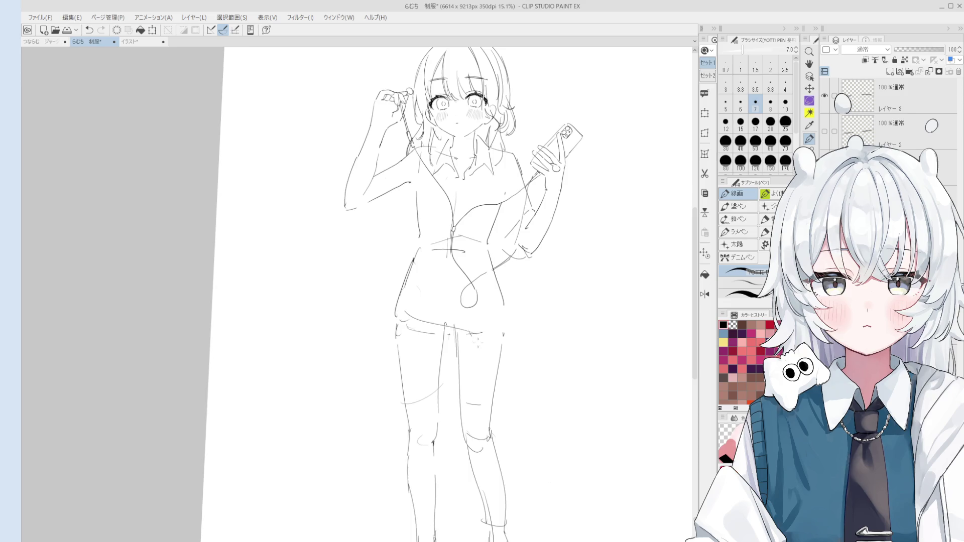
pyautogui.scroll(3, 475, 341)
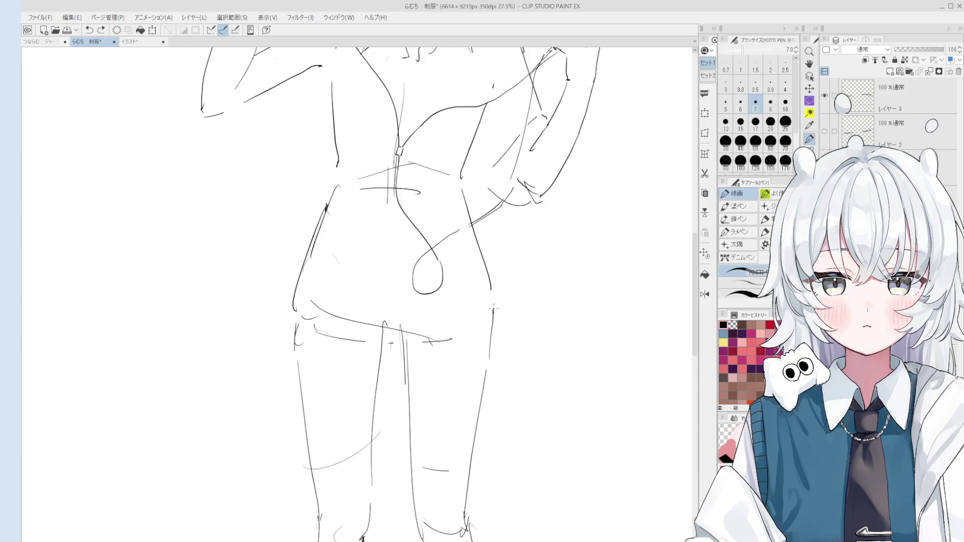
# Step: Redraw the right leg line longer, replacing the shorter stroke
pyautogui.hotkey('ctrl', 'z')
pyautogui.moveTo(497, 300); pyautogui.dragTo(486, 369)
pyautogui.scroll(-3, 475, 226)
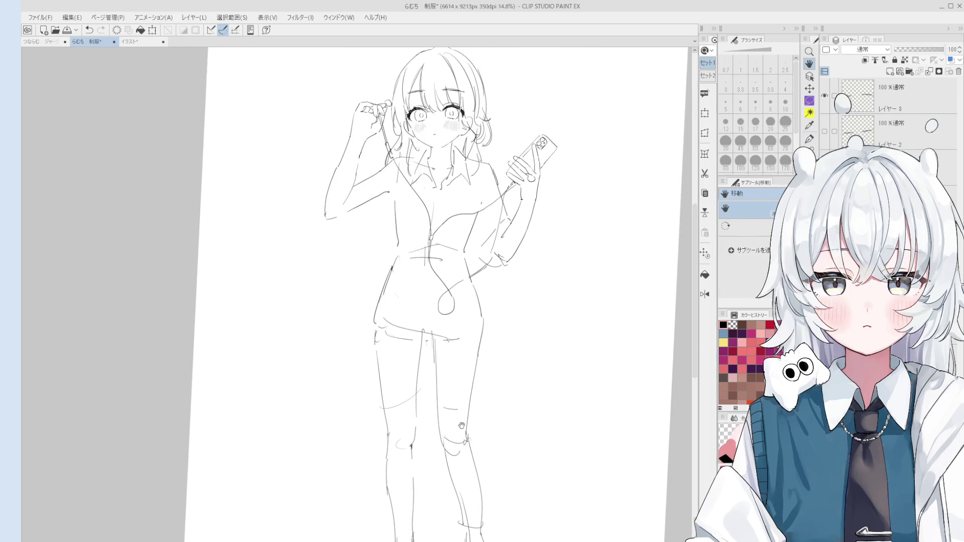
pyautogui.moveTo(463, 426); pyautogui.dragTo(462, 380)
pyautogui.press('e')
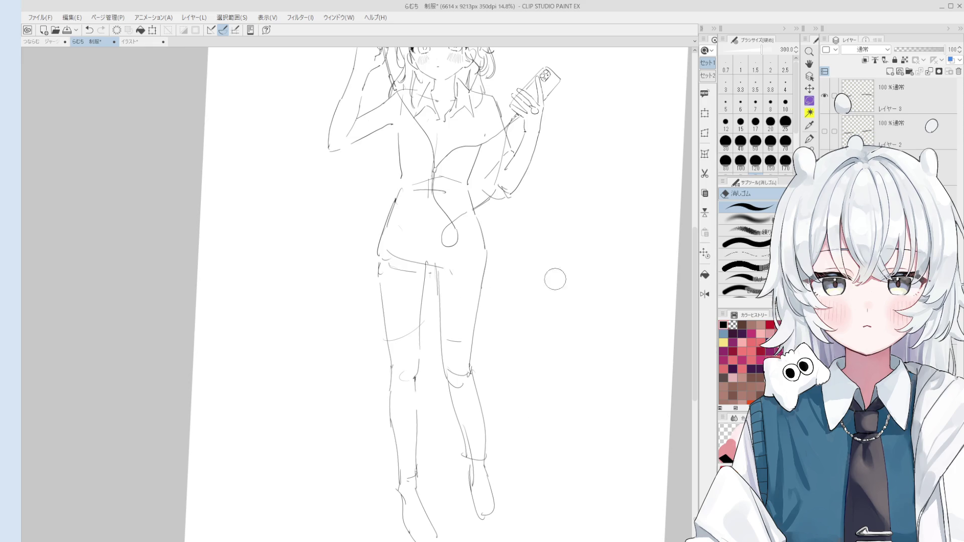
pyautogui.press('p')
# Step: Sketch a rounded pouch-like shape beside the hip with light oval strokes inside it
pyautogui.moveTo(561, 298)
pyautogui.mouseDown()
pyautogui.moveTo(518, 238)
pyautogui.moveTo(571, 279)
pyautogui.mouseUp()
pyautogui.scroll(1, 561, 265)
pyautogui.moveTo(521, 233); pyautogui.dragTo(559, 313)
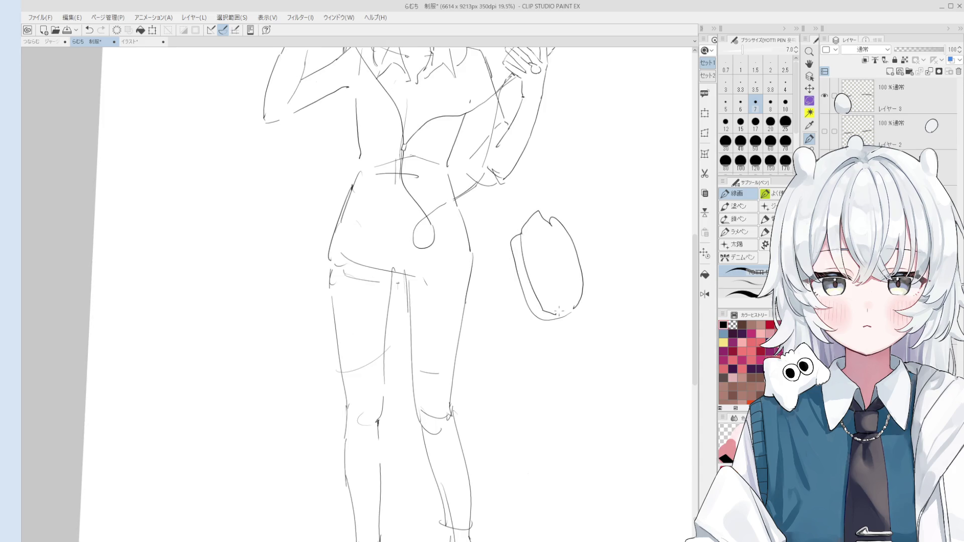
pyautogui.scroll(1, 573, 302)
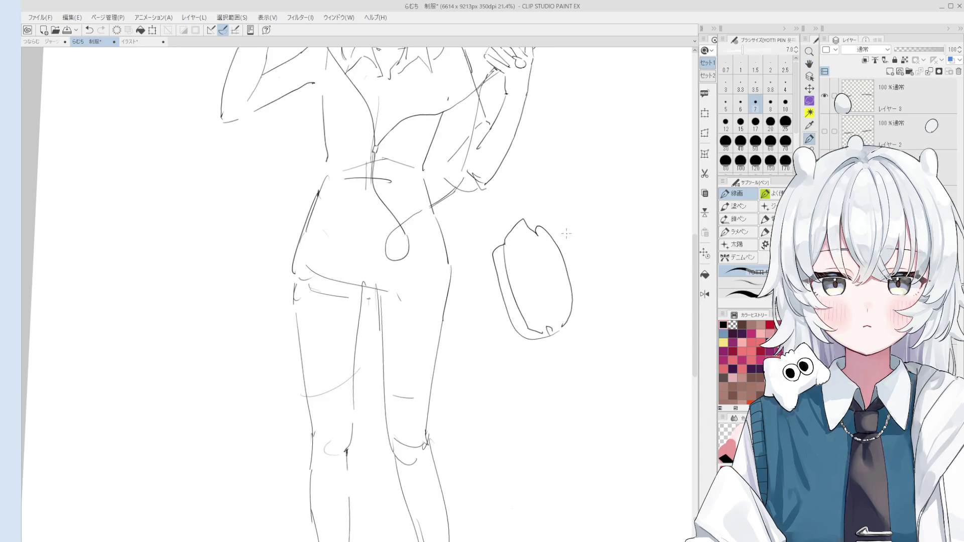
pyautogui.scroll(1, 564, 233)
pyautogui.moveTo(521, 234); pyautogui.dragTo(555, 302)
pyautogui.hotkey('ctrl', 'z')
pyautogui.moveTo(519, 253)
pyautogui.mouseDown()
pyautogui.moveTo(572, 286)
pyautogui.moveTo(543, 341)
pyautogui.mouseUp()
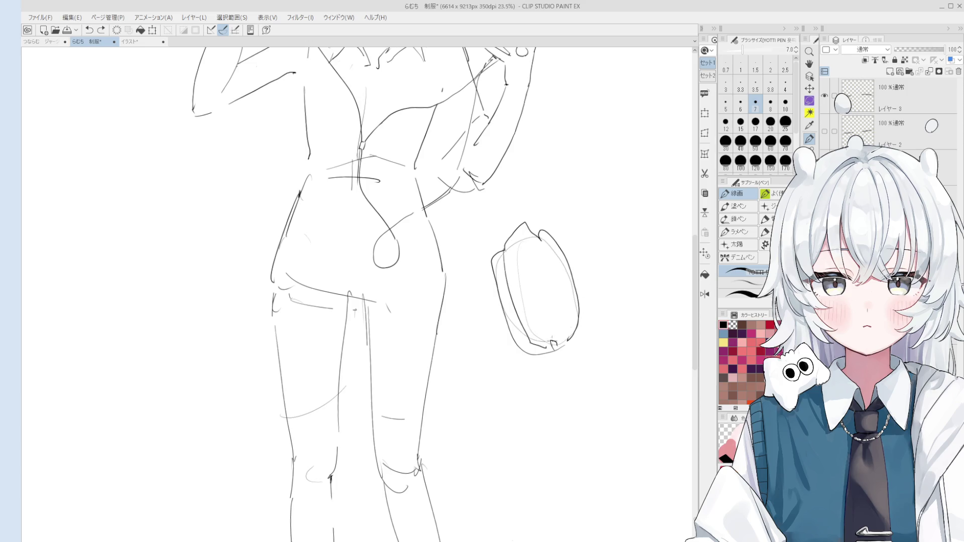
pyautogui.scroll(-1, 571, 294)
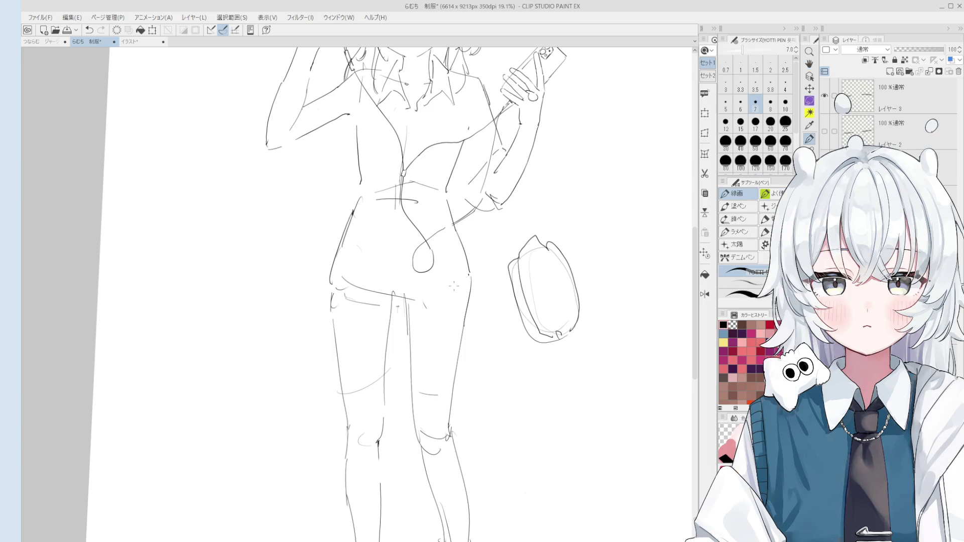
pyautogui.press('ctrl')
pyautogui.scroll(-1, 424, 307)
pyautogui.scroll(-1, 426, 332)
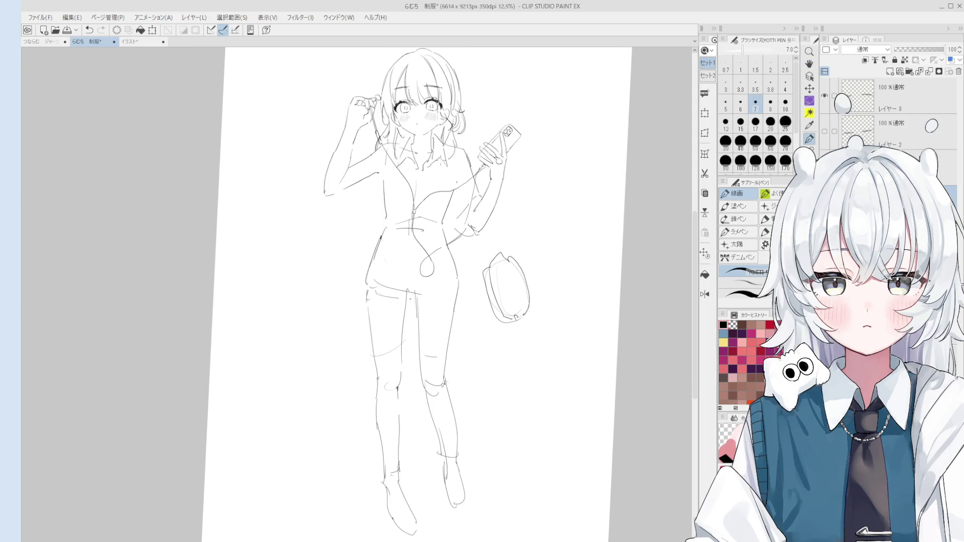
pyautogui.scroll(6, 427, 135)
# Step: Shrink the eraser for detail and redraw the jaw line longer
pyautogui.press('e')
pyautogui.press('[')
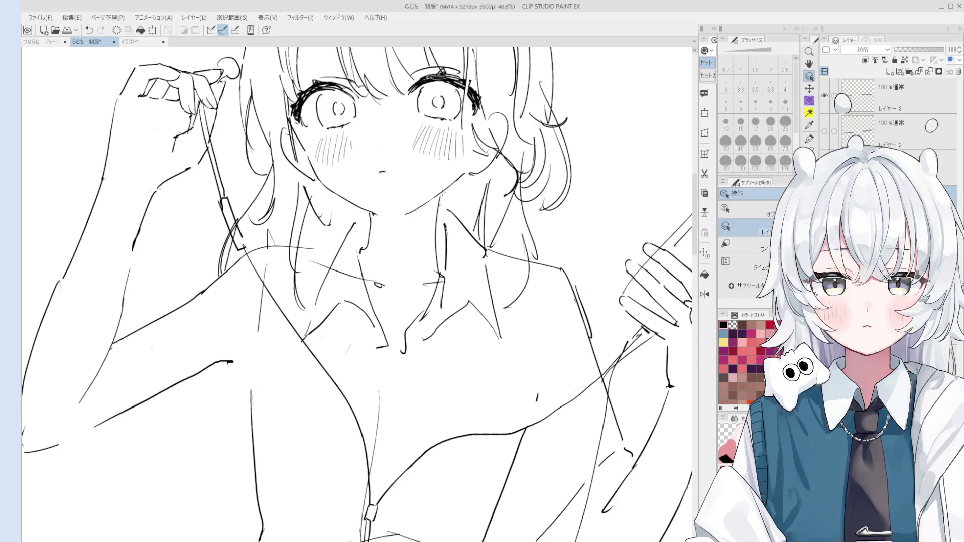
pyautogui.scroll(1, 449, 185)
pyautogui.press('p')
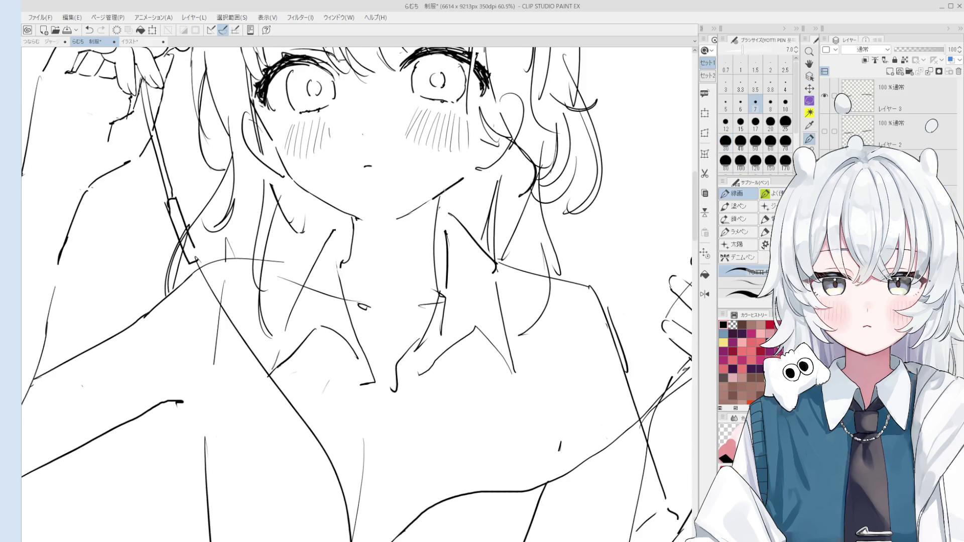
pyautogui.scroll(-2, 422, 199)
pyautogui.scroll(1, 319, 170)
pyautogui.scroll(1, 321, 169)
pyautogui.hotkey('ctrl', 'z')
pyautogui.moveTo(322, 188); pyautogui.dragTo(386, 236)
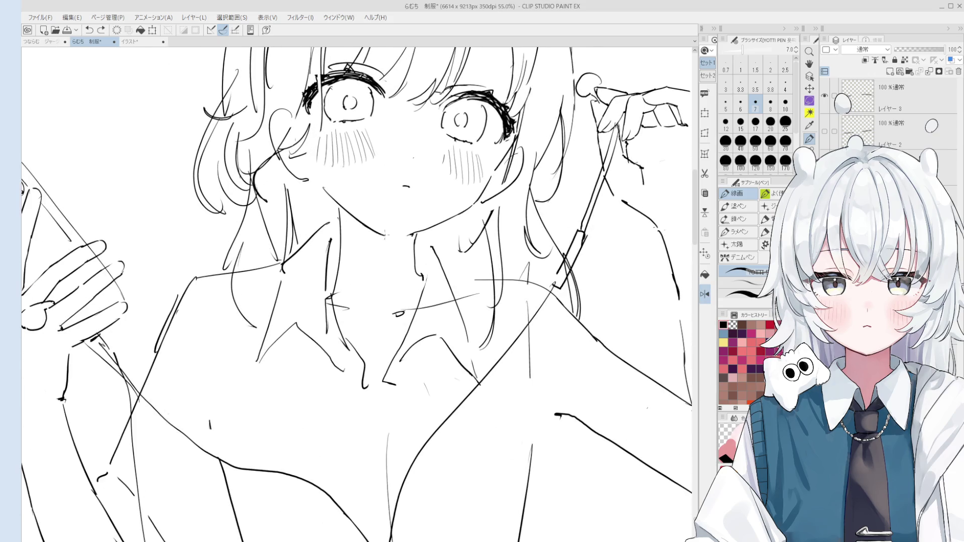
# Step: Touch up the neck and collar lines, then bring the legs into view
pyautogui.press('e')
pyautogui.scroll(-1, 362, 227)
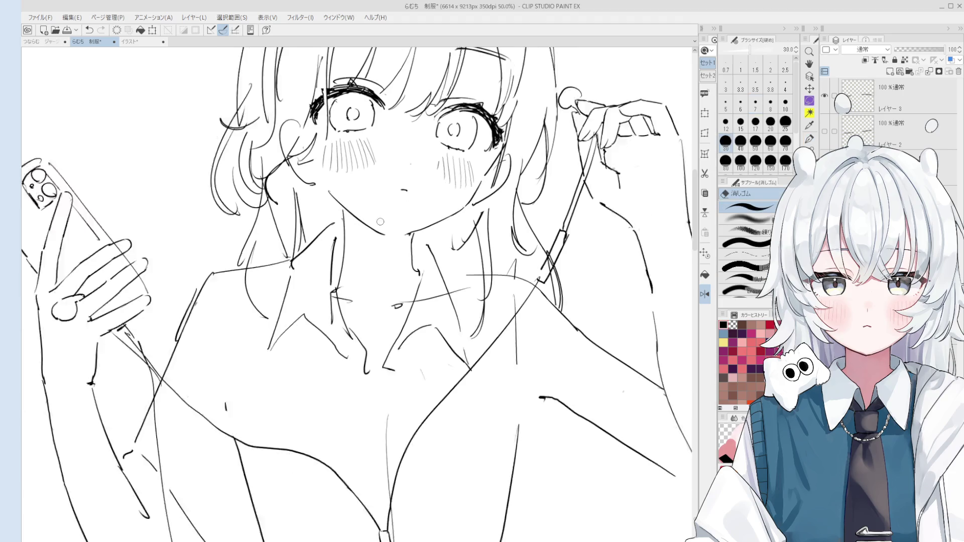
pyautogui.press('p')
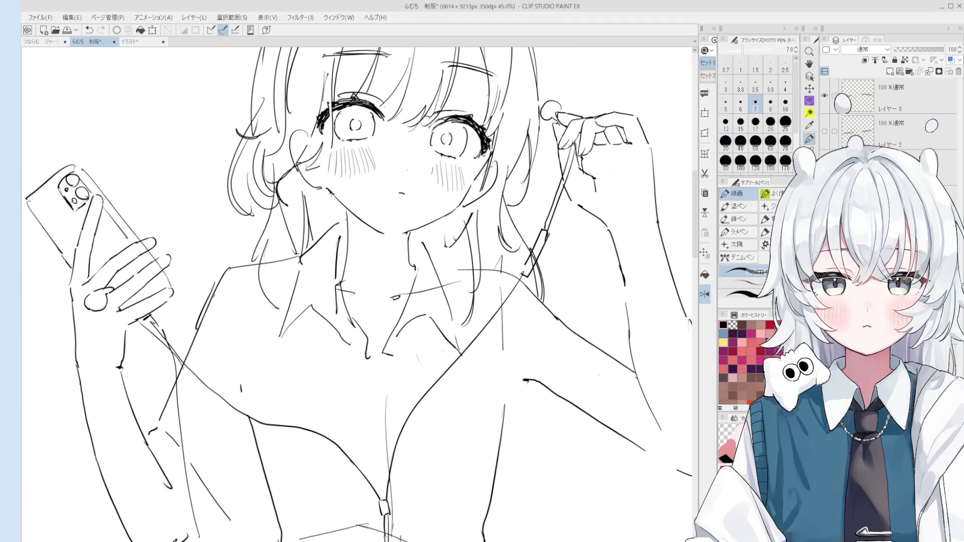
pyautogui.scroll(1, 390, 258)
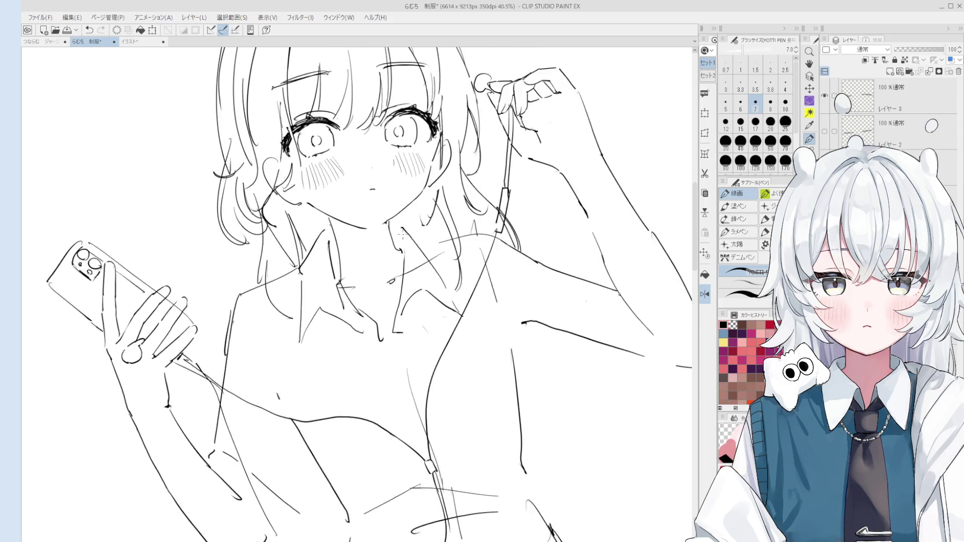
pyautogui.scroll(1, 390, 257)
pyautogui.press('e')
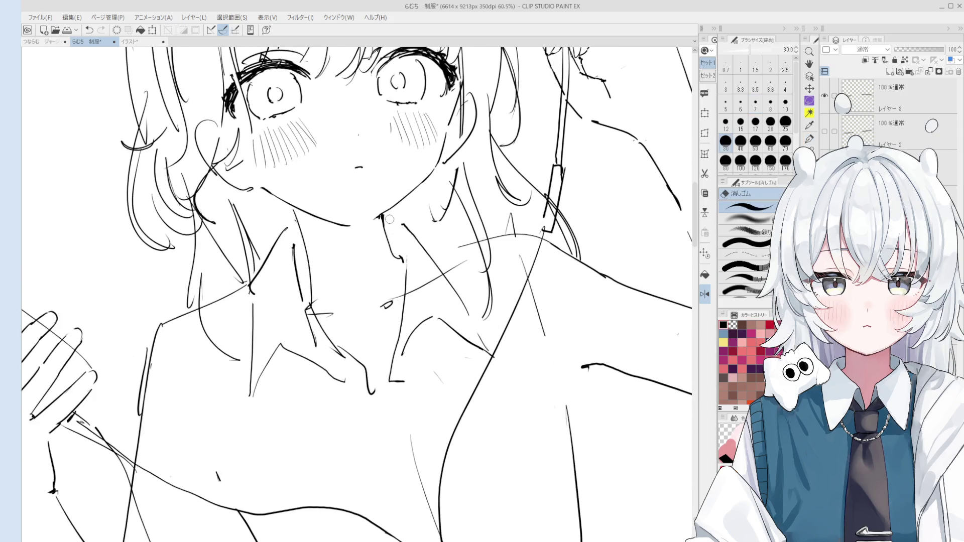
pyautogui.scroll(1, 388, 227)
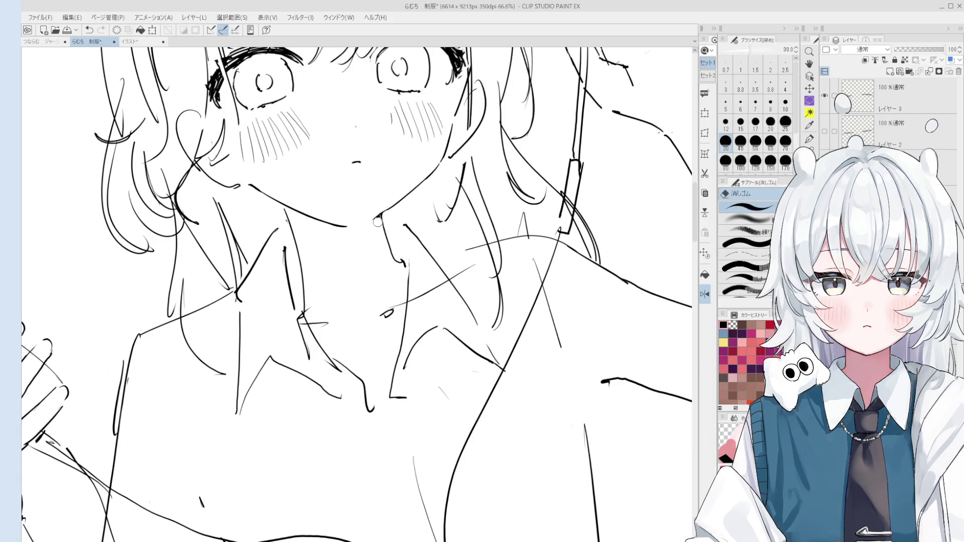
pyautogui.press('p')
pyautogui.scroll(-1, 380, 223)
pyautogui.scroll(-1, 404, 257)
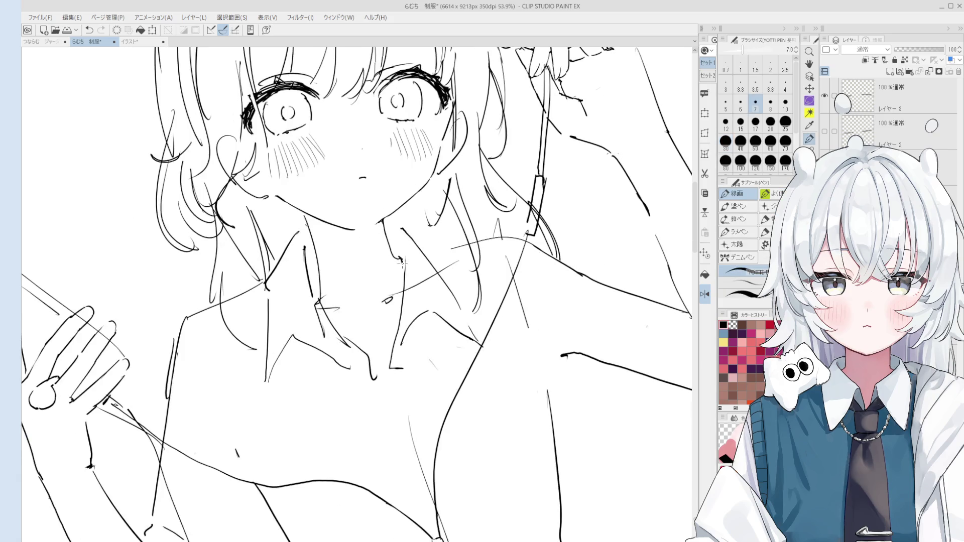
pyautogui.scroll(-2, 394, 257)
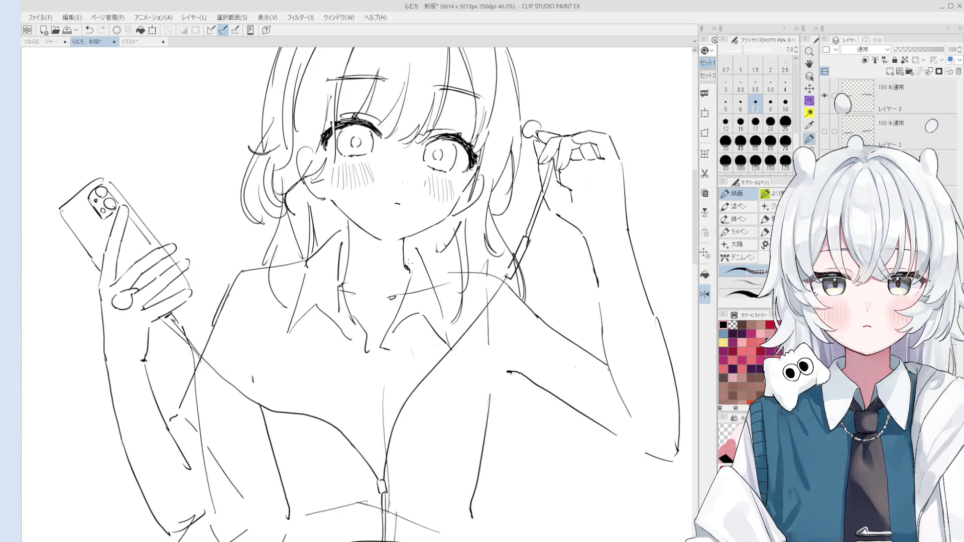
pyautogui.moveTo(619, 189); pyautogui.dragTo(657, 209)
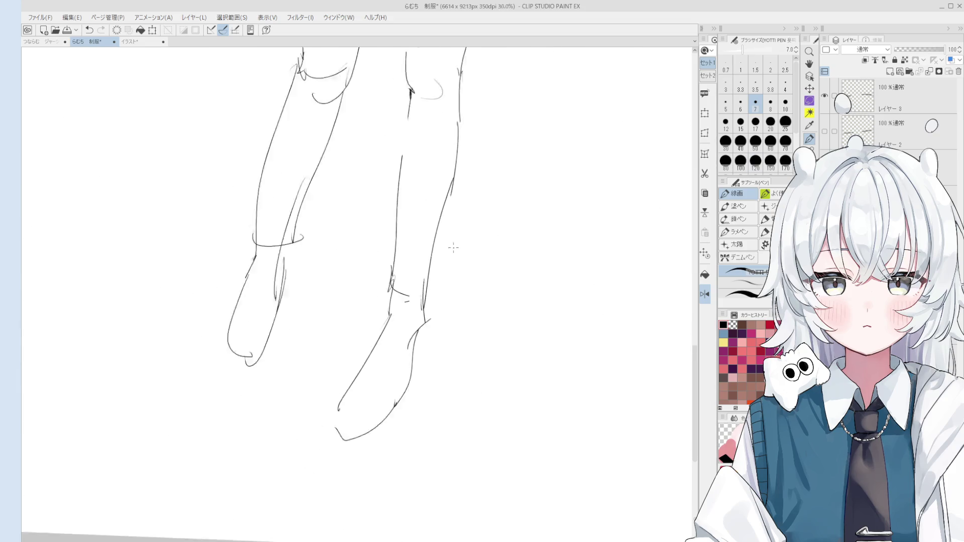
pyautogui.scroll(-4, 472, 248)
pyautogui.scroll(-2, 398, 268)
# Step: Straighten the canvas view and sketch short lines at the right waist and inner thigh
pyautogui.press('p')
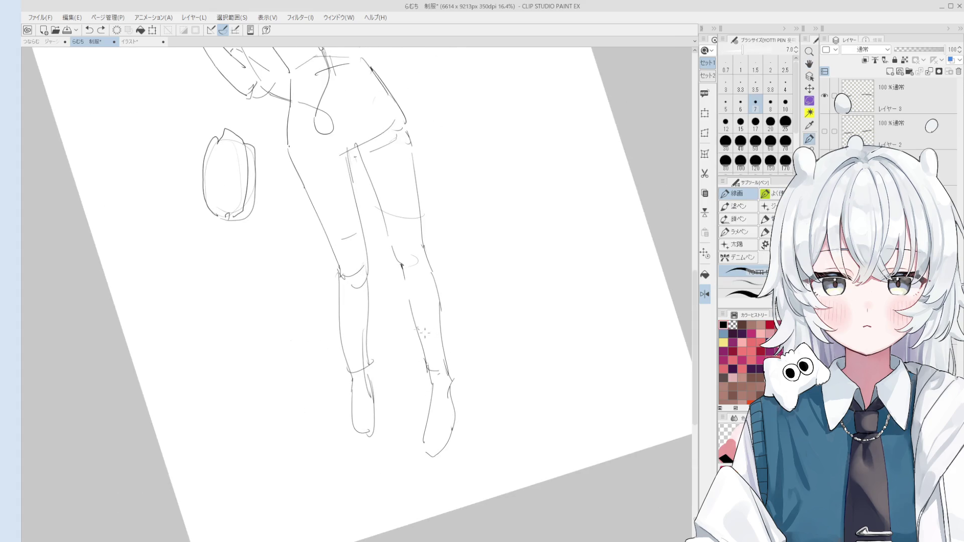
pyautogui.scroll(1, 439, 336)
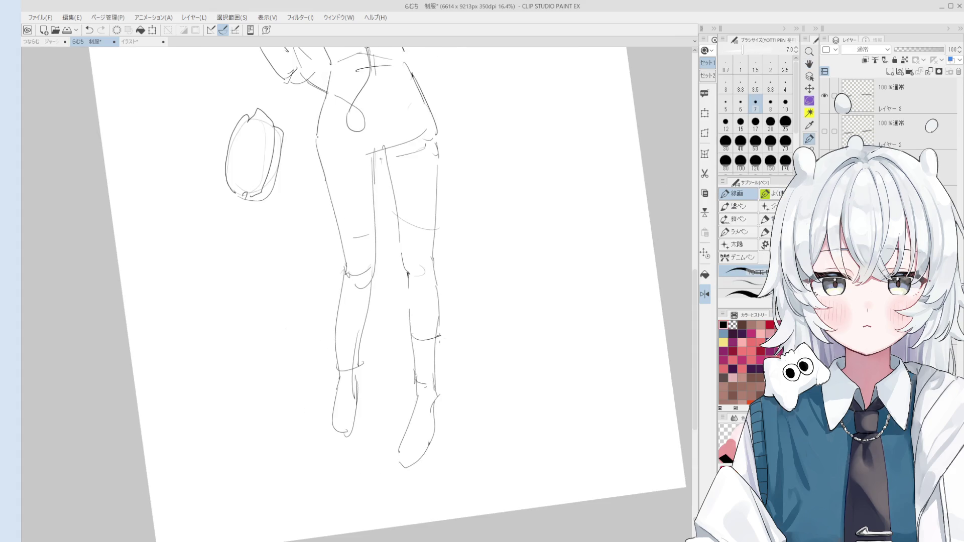
pyautogui.moveTo(441, 331); pyautogui.dragTo(443, 329)
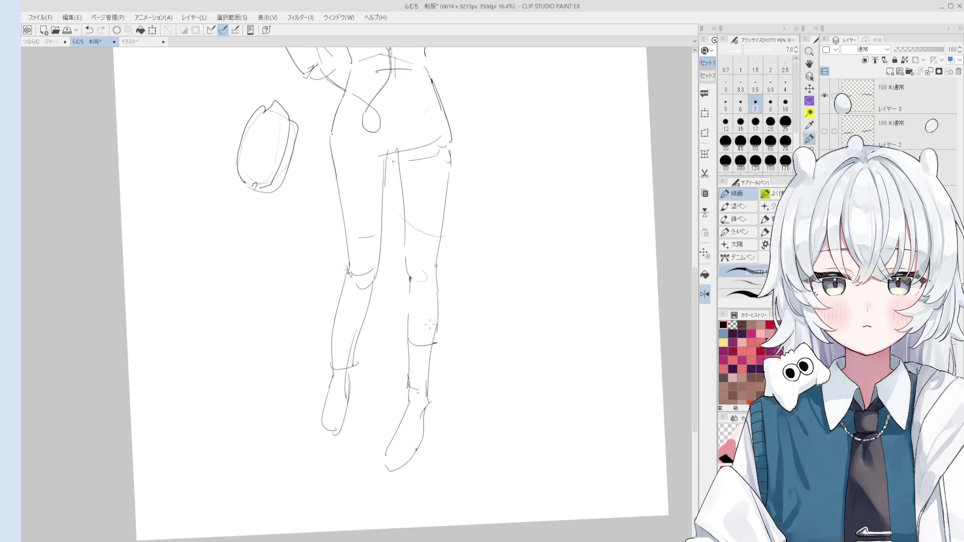
pyautogui.scroll(-2, 430, 324)
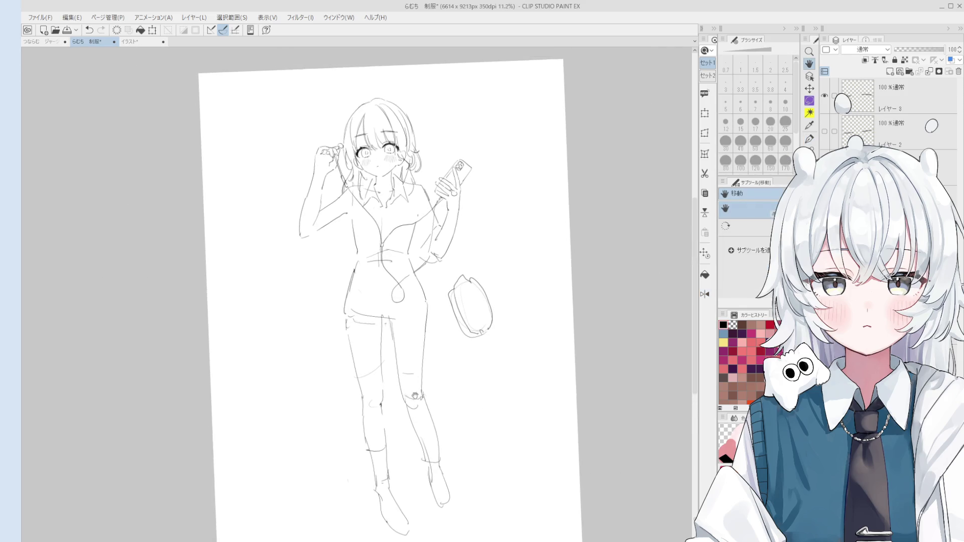
pyautogui.press('e')
pyautogui.scroll(2, 427, 303)
pyautogui.press('p')
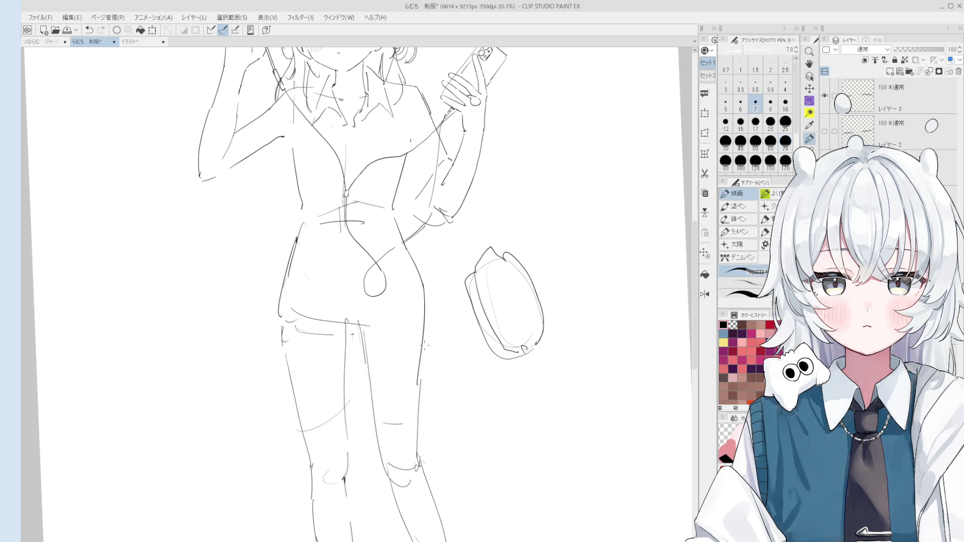
pyautogui.scroll(-1, 422, 362)
pyautogui.scroll(-1, 424, 364)
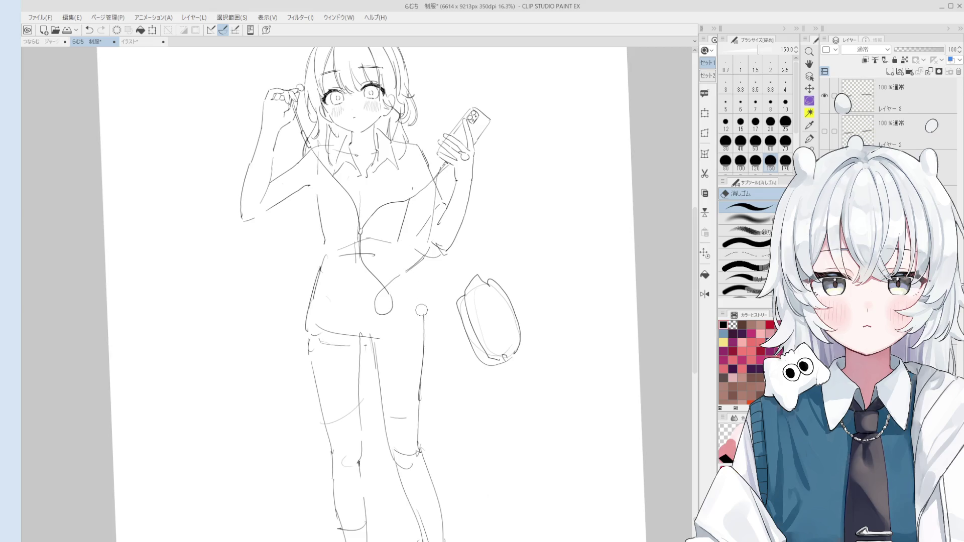
pyautogui.moveTo(406, 271); pyautogui.dragTo(434, 258)
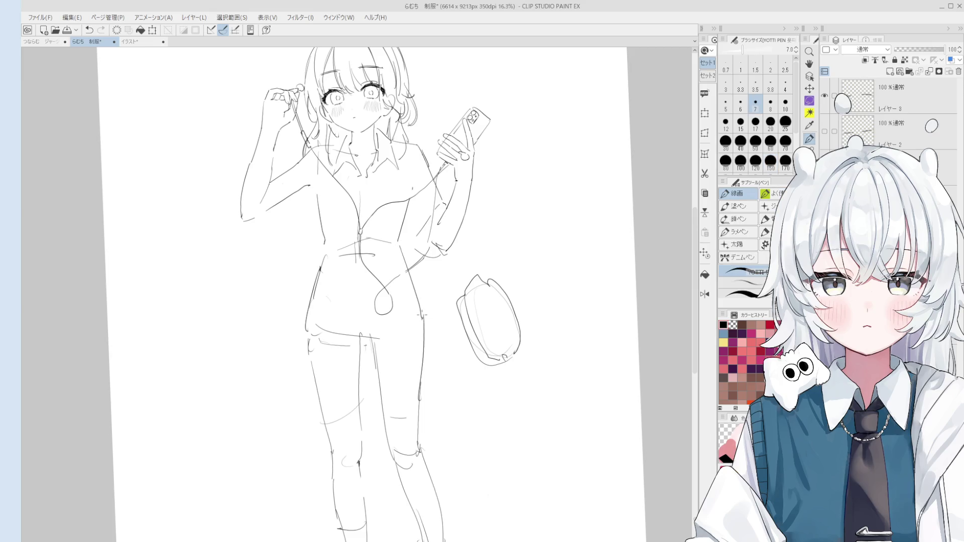
pyautogui.scroll(-1, 415, 324)
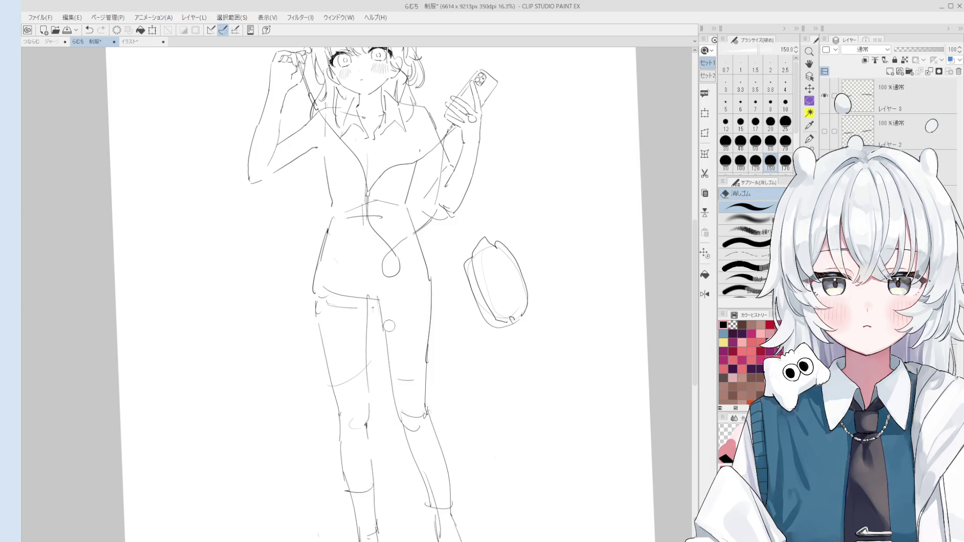
pyautogui.moveTo(386, 326); pyautogui.dragTo(381, 294)
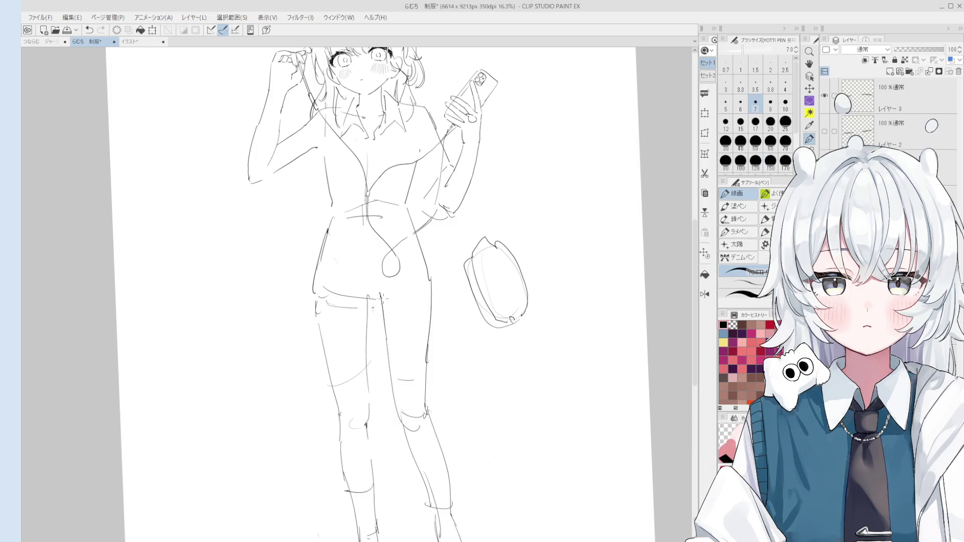
# Step: Clean up around the new lower-body strokes, alternating the large eraser and pen
pyautogui.press('e')
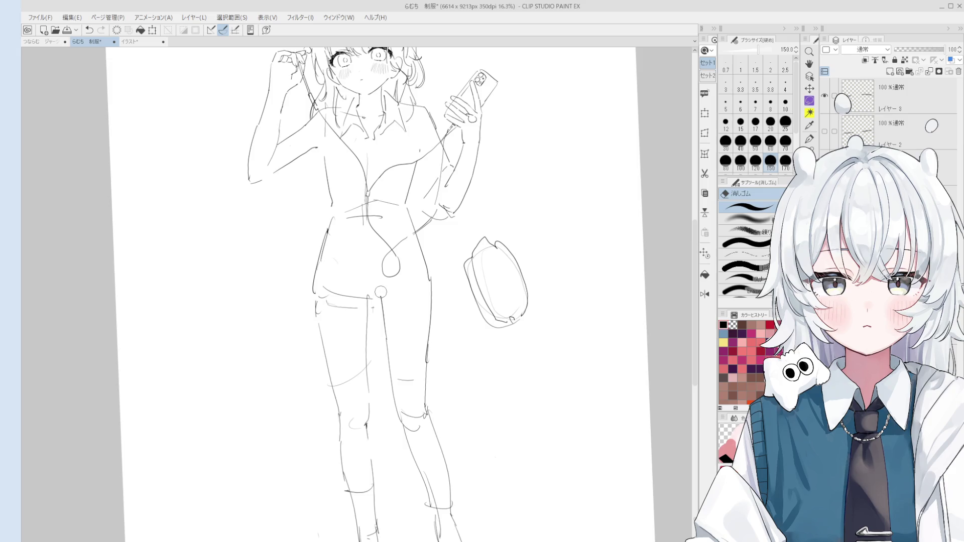
pyautogui.press('p')
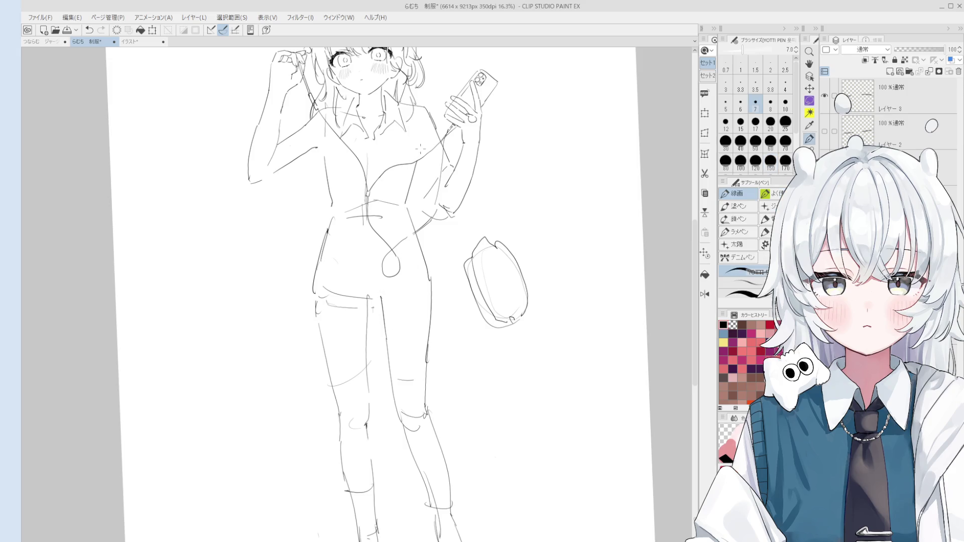
pyautogui.scroll(-1, 423, 150)
pyautogui.press('e')
pyautogui.press('p')
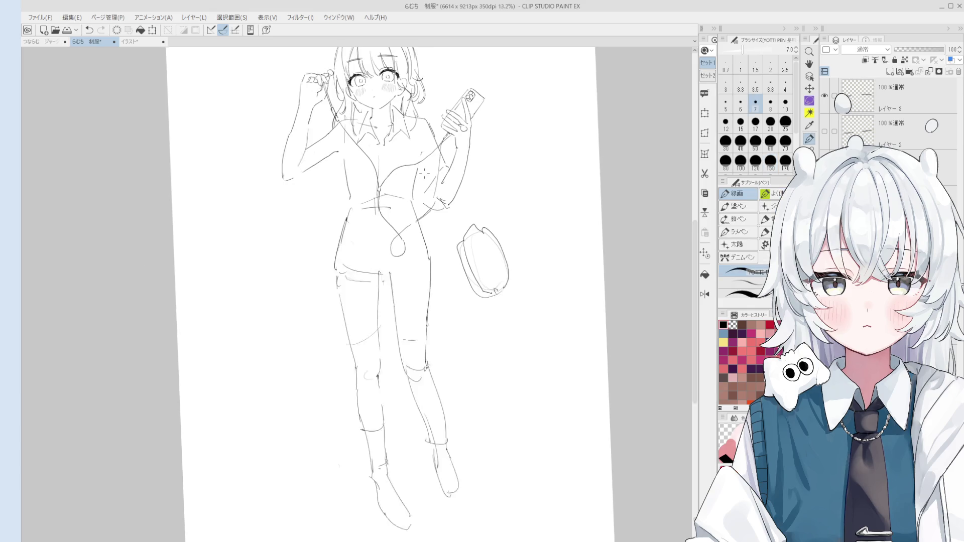
pyautogui.scroll(2, 370, 270)
pyautogui.press('e')
pyautogui.press('p')
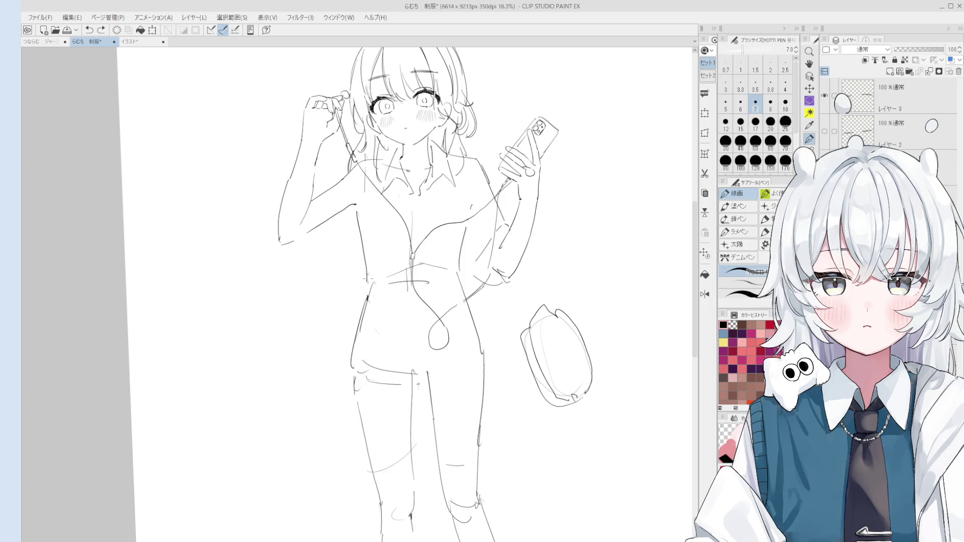
pyautogui.press('e')
# Step: Redraw the vertical torso line of the girl with the pen
pyautogui.press('p')
pyautogui.press('e')
pyautogui.press('p')
pyautogui.hotkey('ctrl', 'z')
pyautogui.moveTo(366, 202); pyautogui.dragTo(370, 280)
# Step: Try several chest and short torso strokes, undoing each one that does not sit right
pyautogui.moveTo(366, 242); pyautogui.dragTo(436, 224)
pyautogui.hotkey('ctrl', 'z')
pyautogui.moveTo(353, 232); pyautogui.dragTo(456, 213)
pyautogui.hotkey('ctrl', 'z')
pyautogui.moveTo(355, 232); pyautogui.dragTo(452, 225)
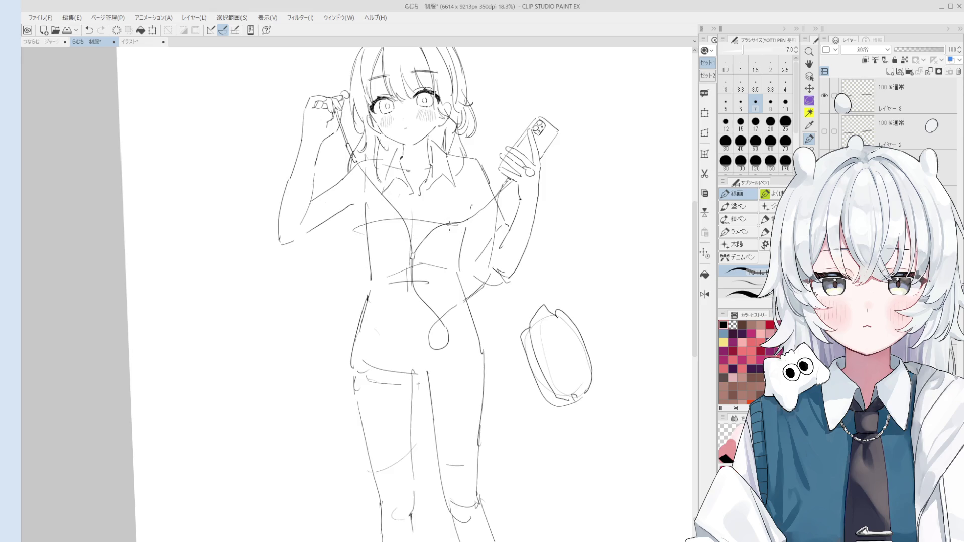
pyautogui.hotkey('ctrl', 'z')
pyautogui.moveTo(365, 211); pyautogui.dragTo(365, 243)
pyautogui.hotkey('ctrl', 'z')
pyautogui.moveTo(362, 182); pyautogui.dragTo(363, 239)
pyautogui.hotkey('ctrl', 'z')
pyautogui.moveTo(366, 166); pyautogui.dragTo(360, 233)
pyautogui.hotkey('ctrl', 'z')
# Step: Bring the legs into view and erase a short piece of the leg contour
pyautogui.moveTo(379, 263); pyautogui.dragTo(359, 187)
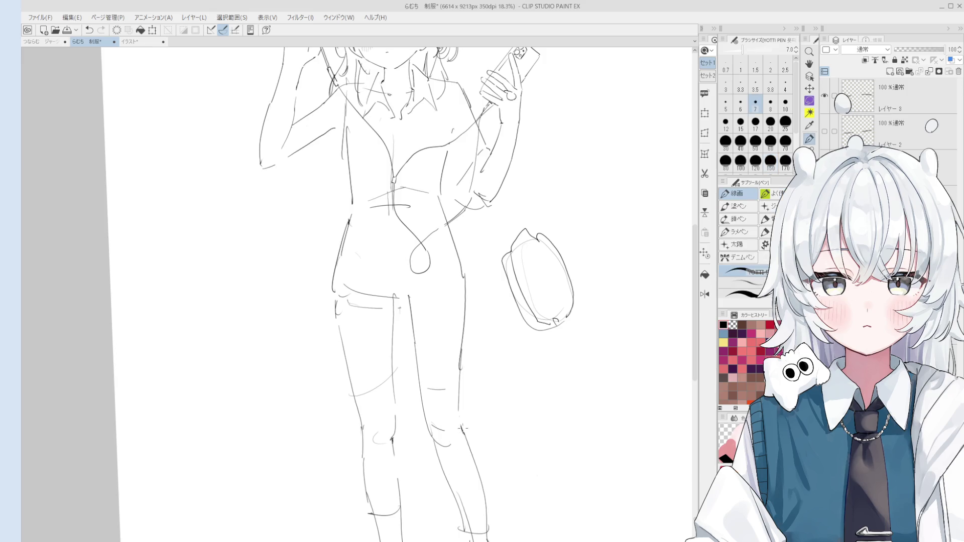
pyautogui.scroll(1, 463, 434)
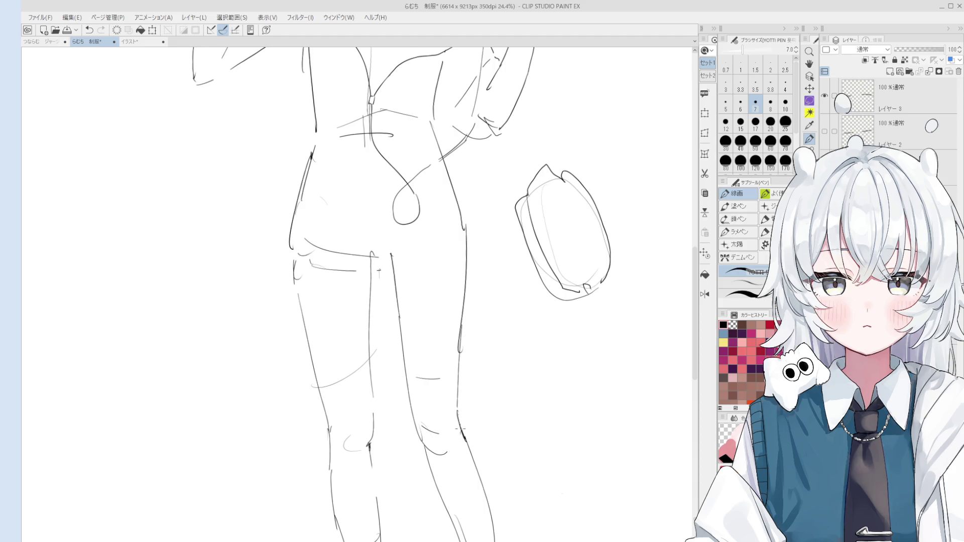
pyautogui.press('e')
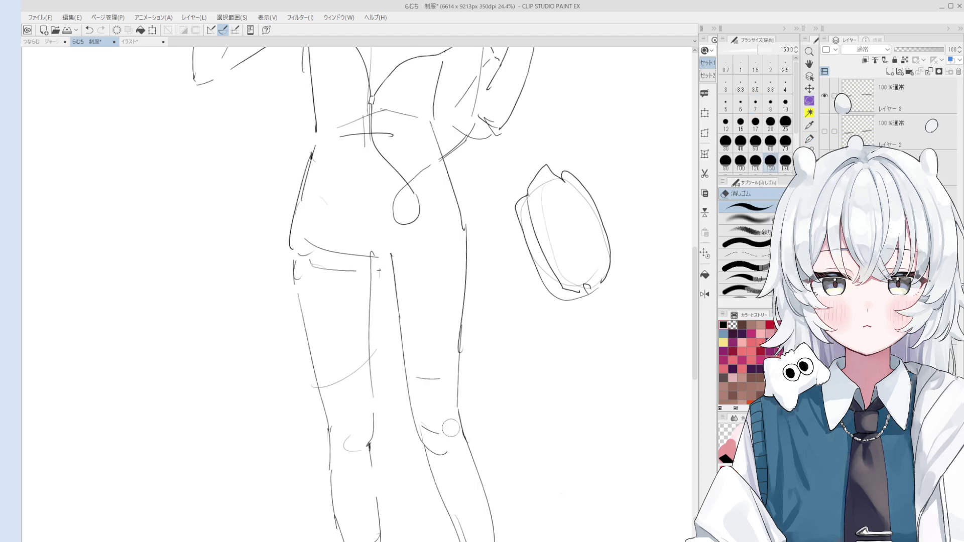
pyautogui.moveTo(445, 457); pyautogui.dragTo(434, 403)
pyautogui.press('p')
pyautogui.press('e')
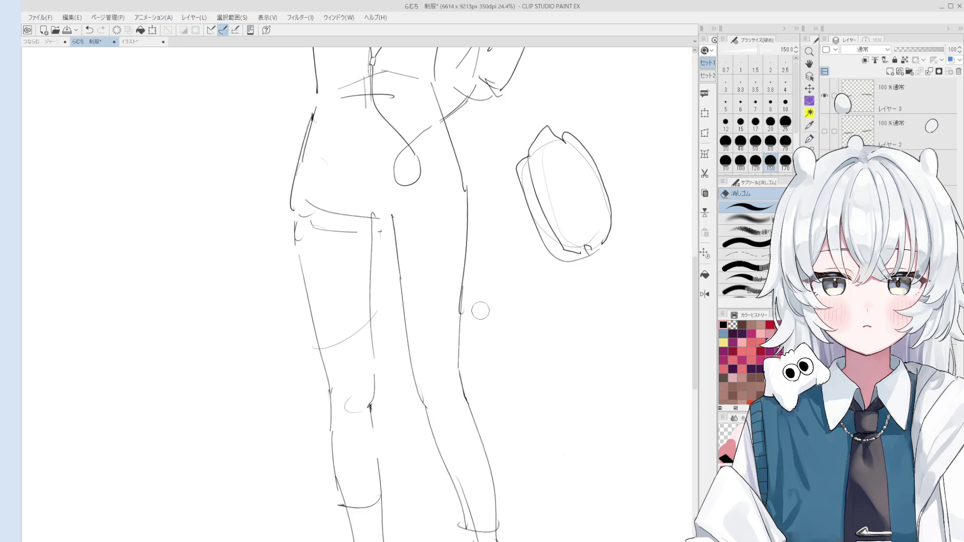
pyautogui.moveTo(462, 320); pyautogui.dragTo(458, 279)
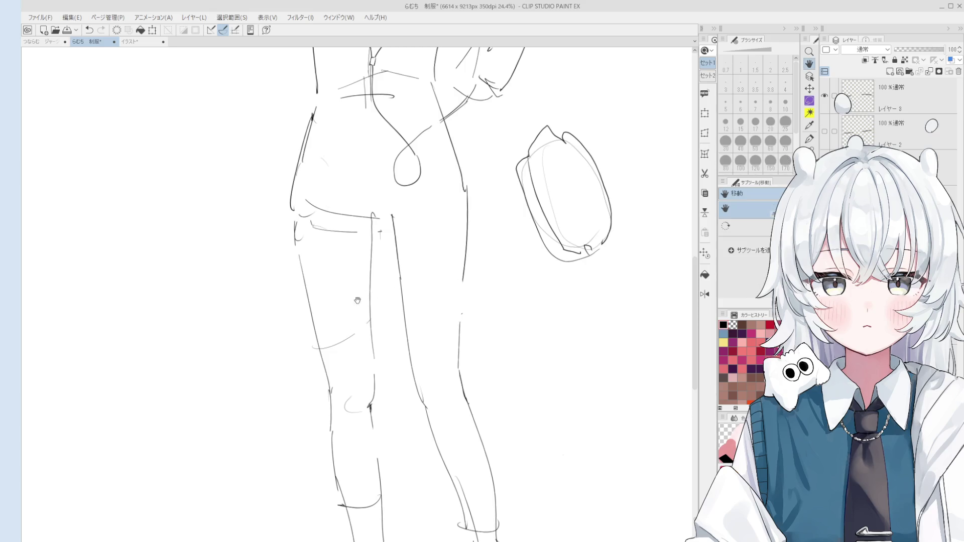
pyautogui.moveTo(374, 201); pyautogui.dragTo(374, 240)
pyautogui.scroll(-2, 374, 241)
pyautogui.scroll(-3, 373, 240)
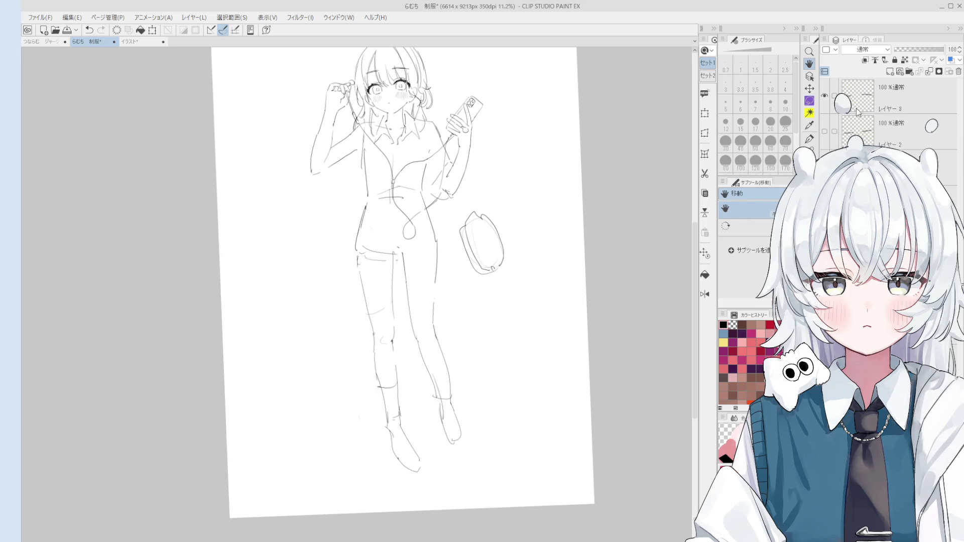
# Step: Select both sketch layers and lasso the girl's lower body and legs
pyautogui.click(886, 91)
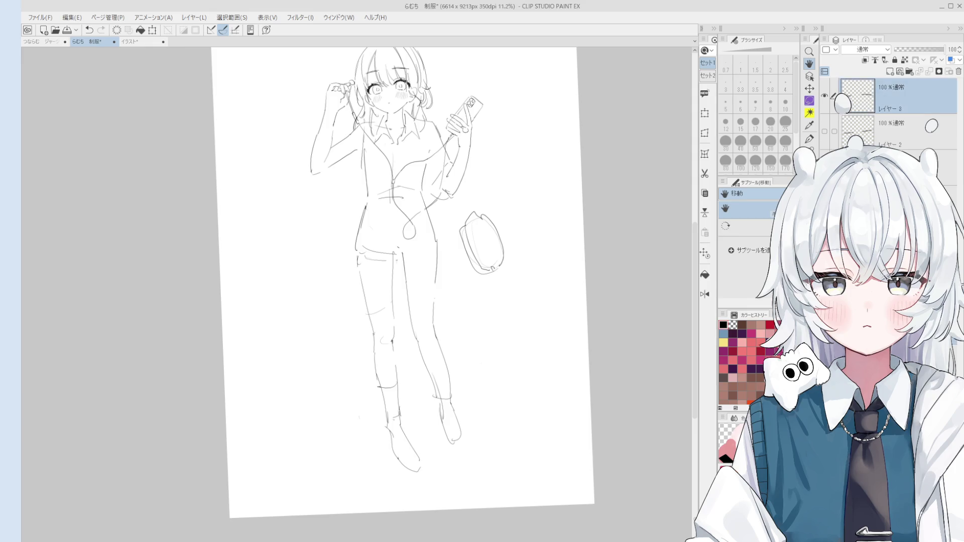
pyautogui.keyDown('ctrl'); pyautogui.click(905, 134); pyautogui.keyUp('ctrl')
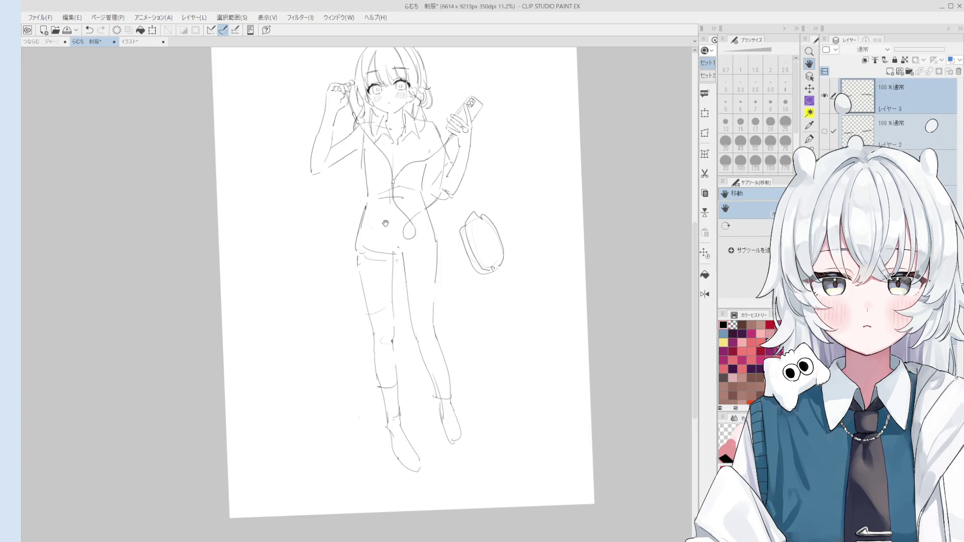
pyautogui.press('m')
pyautogui.moveTo(369, 224); pyautogui.dragTo(430, 192)
pyautogui.click(411, 194)
pyautogui.moveTo(356, 215)
pyautogui.mouseDown()
pyautogui.moveTo(497, 436)
pyautogui.moveTo(339, 202)
pyautogui.mouseUp()
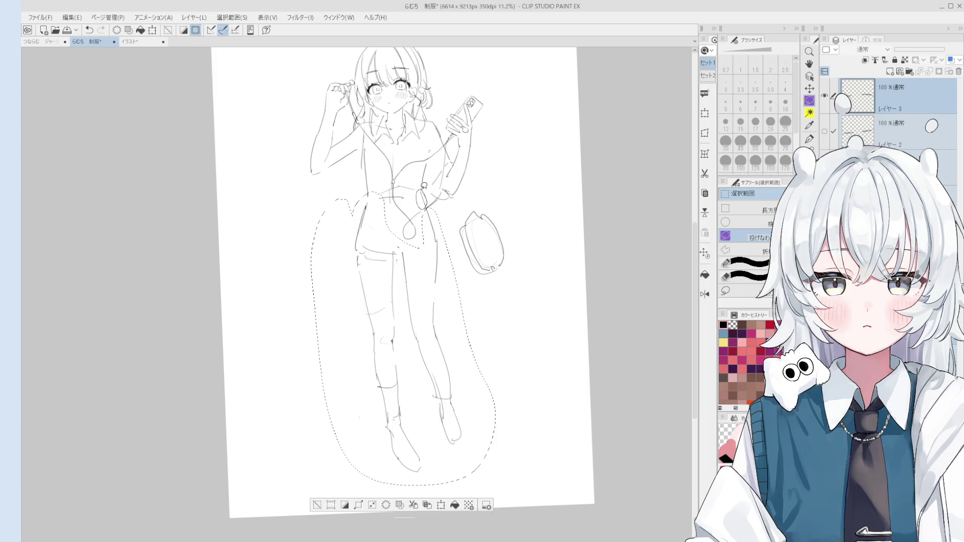
# Step: Rotate the selected legs slightly clockwise, confirm the transform, and deselect
pyautogui.click(441, 505)
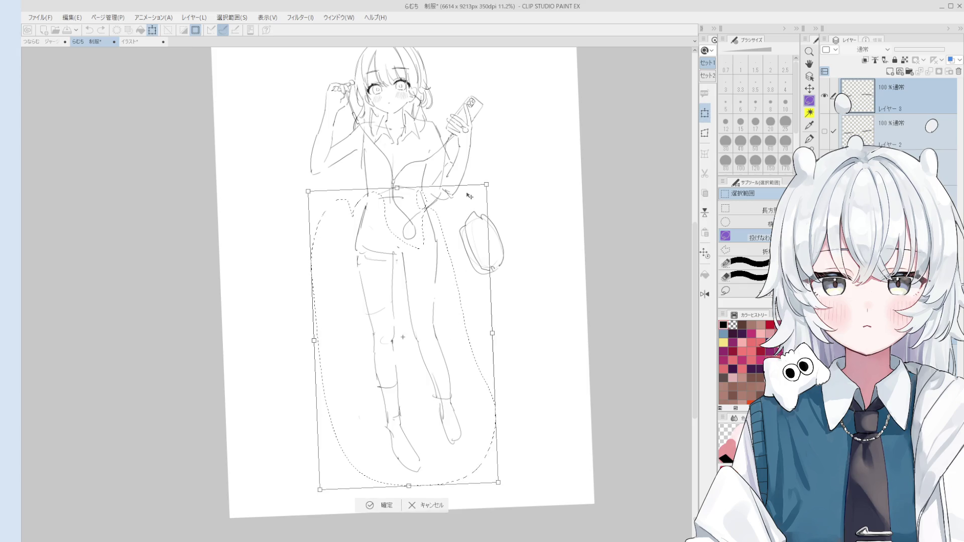
pyautogui.moveTo(462, 176); pyautogui.dragTo(461, 237)
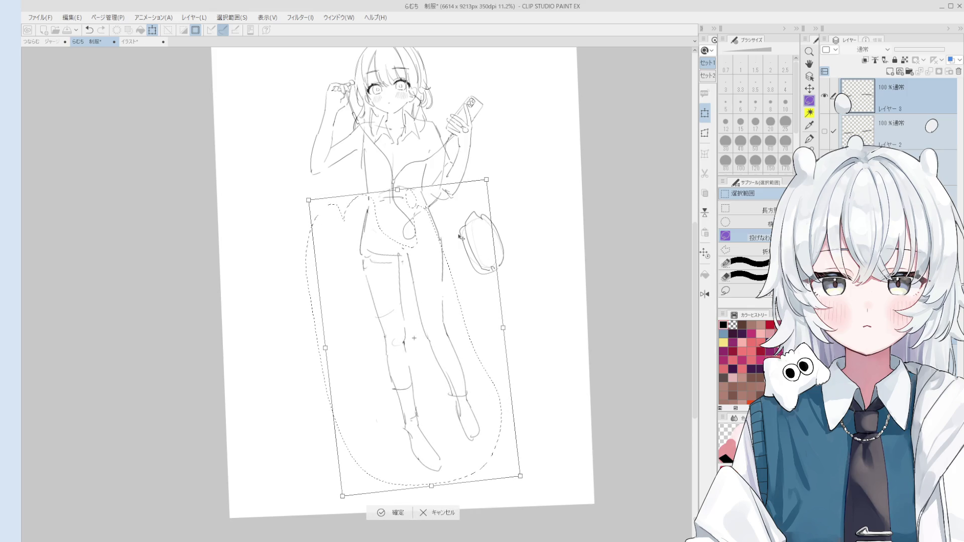
pyautogui.click(387, 516)
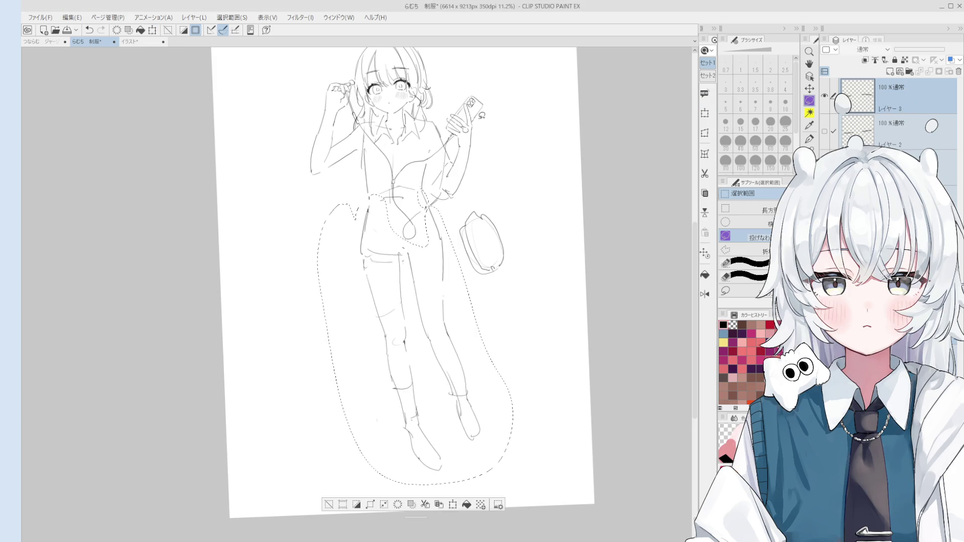
pyautogui.click(453, 506)
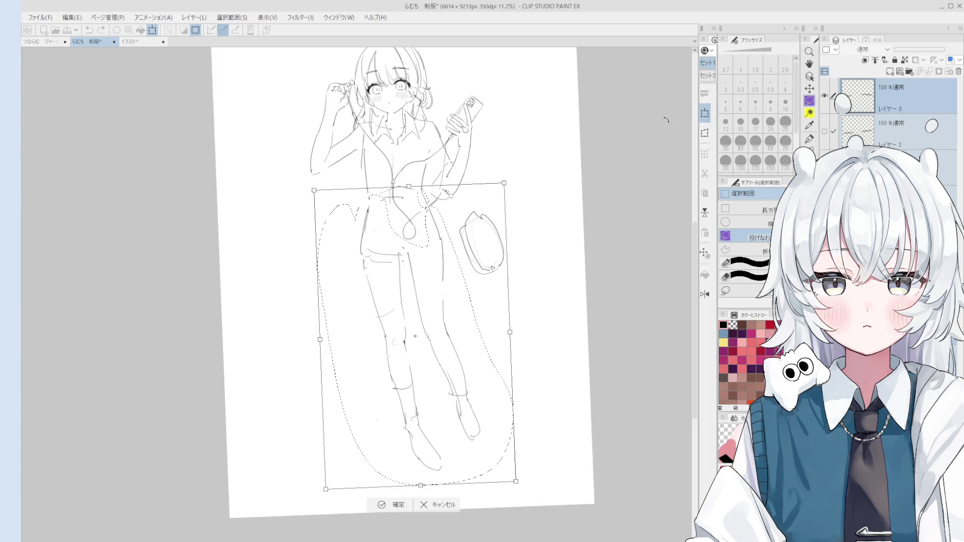
pyautogui.click(444, 505)
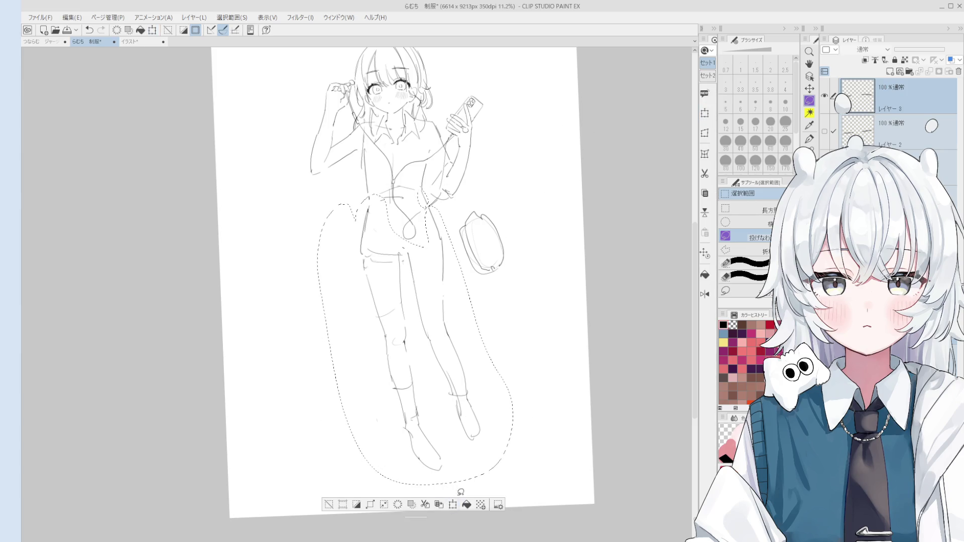
pyautogui.click(342, 506)
pyautogui.scroll(2, 553, 212)
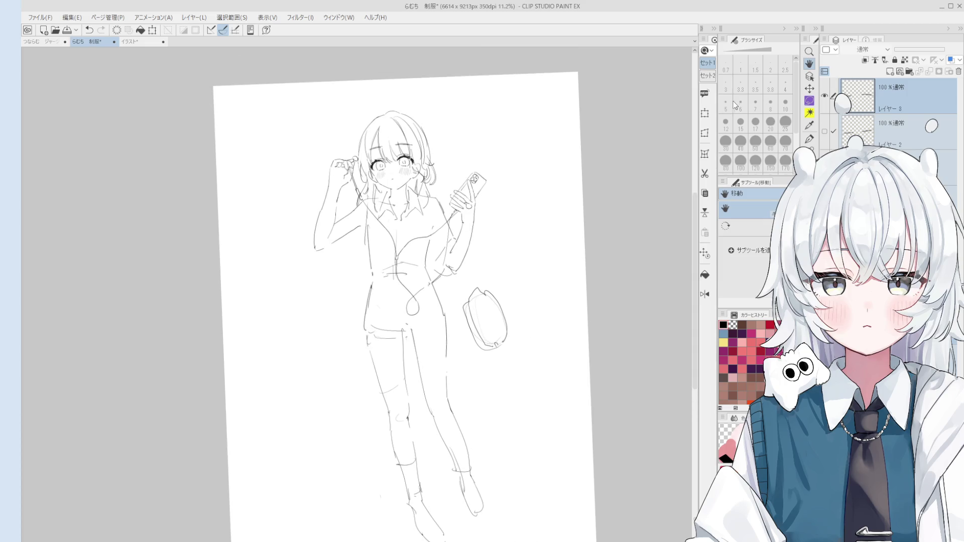
# Step: Transform the whole figure with a slight tilt and down-left nudge, commit it, and return to the pen
pyautogui.hotkey('ctrl', 't')
pyautogui.moveTo(520, 82); pyautogui.dragTo(546, 101)
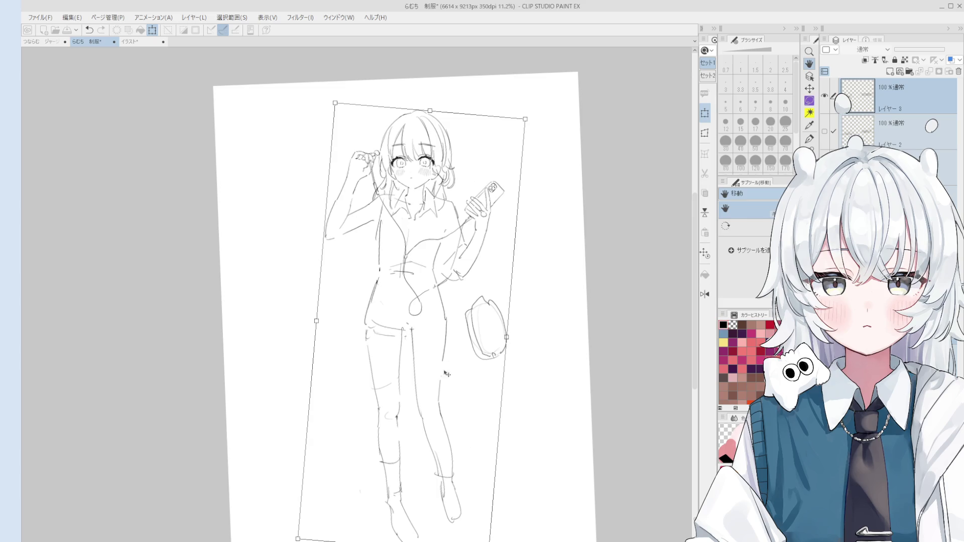
pyautogui.moveTo(467, 429); pyautogui.dragTo(469, 434)
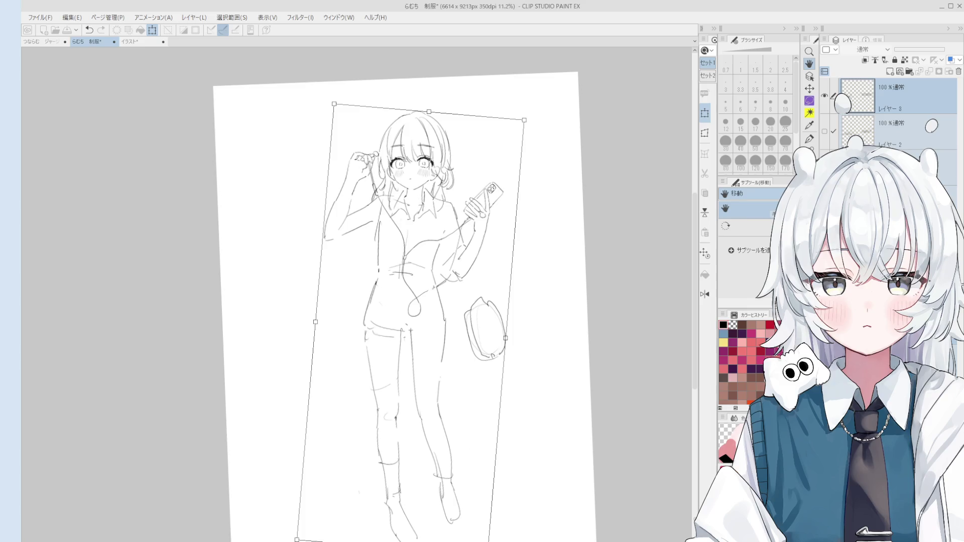
pyautogui.press('Return')
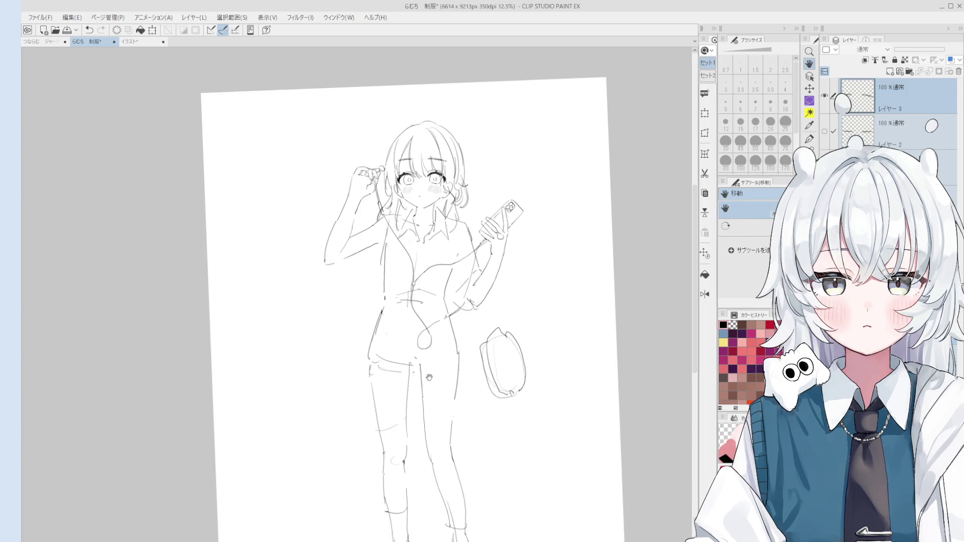
pyautogui.scroll(5, 452, 385)
pyautogui.press('e')
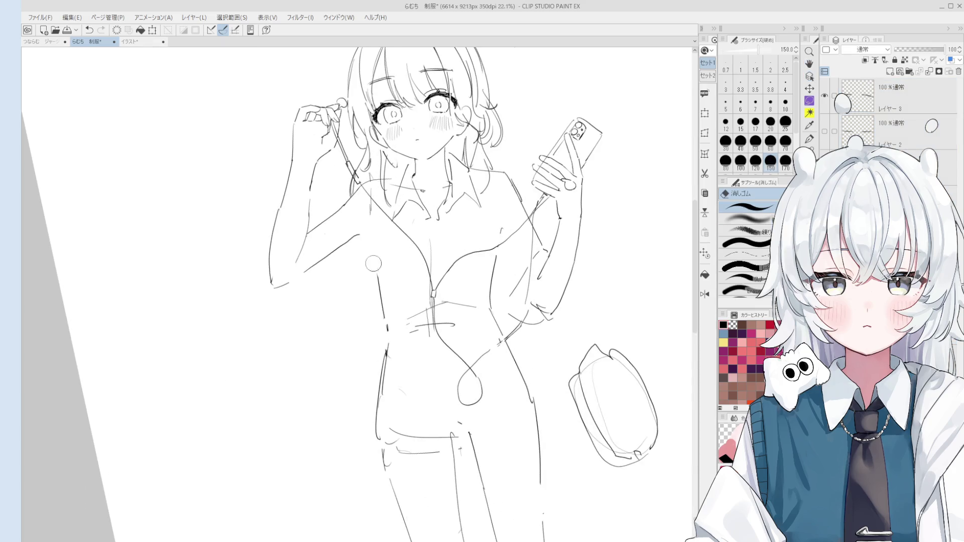
pyautogui.press('p')
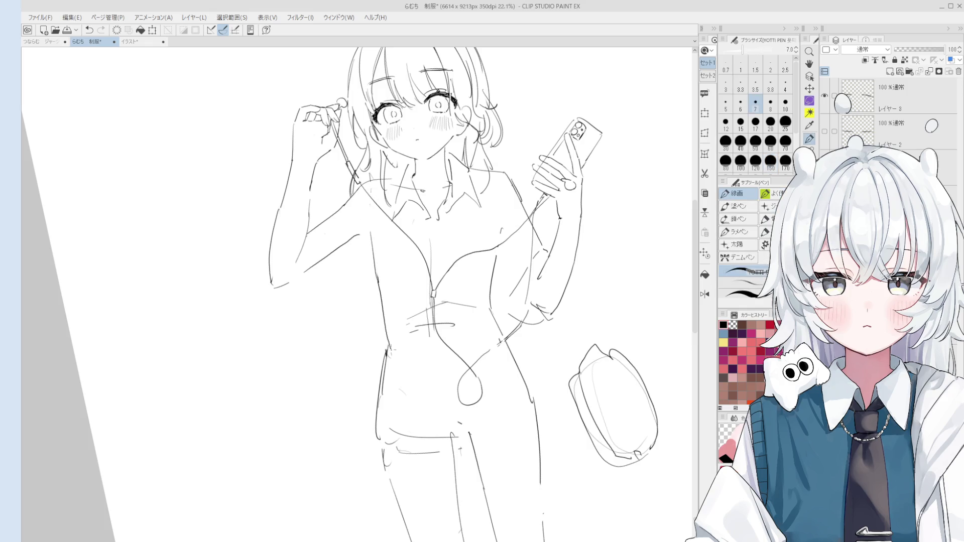
# Step: Attempt the lower left body line, undo it, and adjust the view for easier drawing
pyautogui.hotkey('ctrl', 'z')
pyautogui.moveTo(381, 283); pyautogui.dragTo(390, 342)
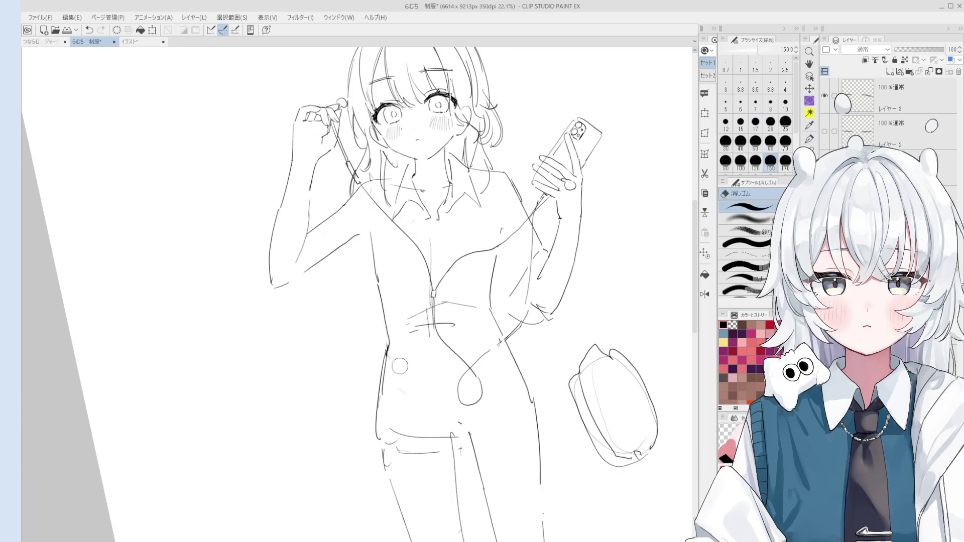
pyautogui.moveTo(383, 339); pyautogui.dragTo(385, 331)
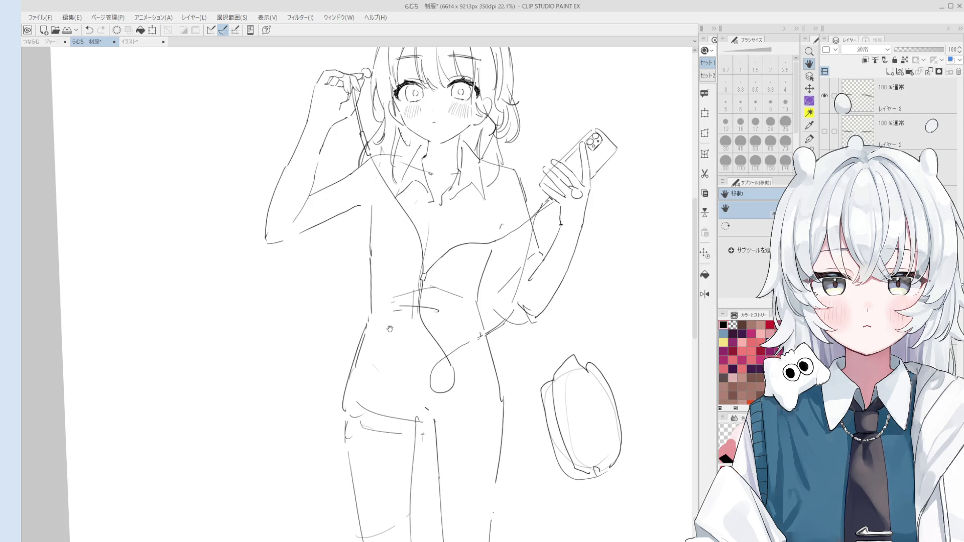
pyautogui.press('space')
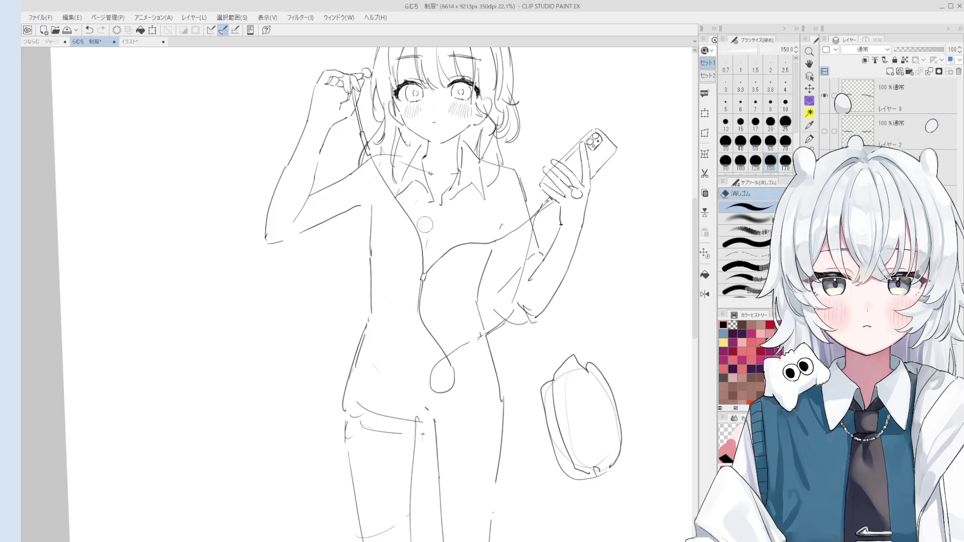
pyautogui.scroll(-2, 429, 281)
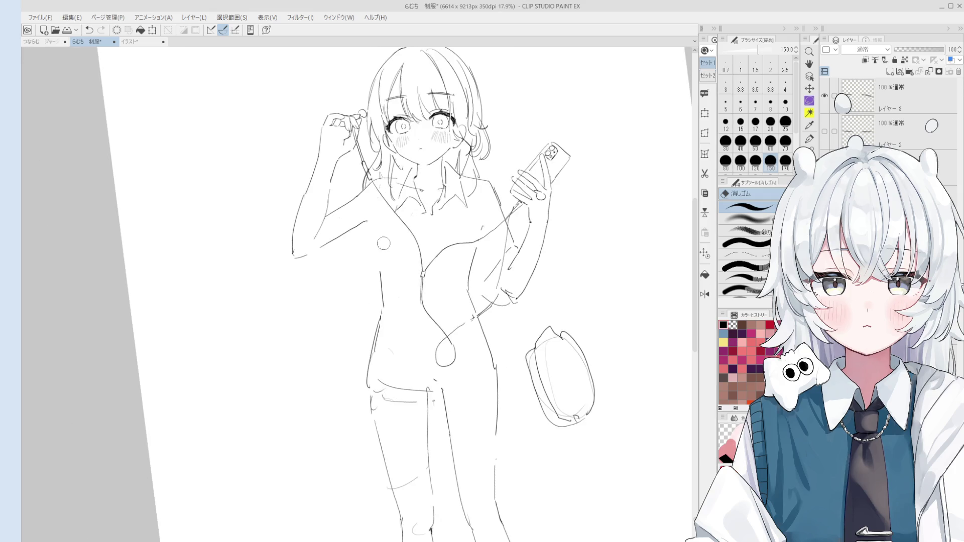
pyautogui.press('p')
# Step: Redraw the left torso contour repeatedly until a longer, slightly higher stroke sits right
pyautogui.moveTo(377, 219); pyautogui.dragTo(380, 280)
pyautogui.hotkey('ctrl', 'z')
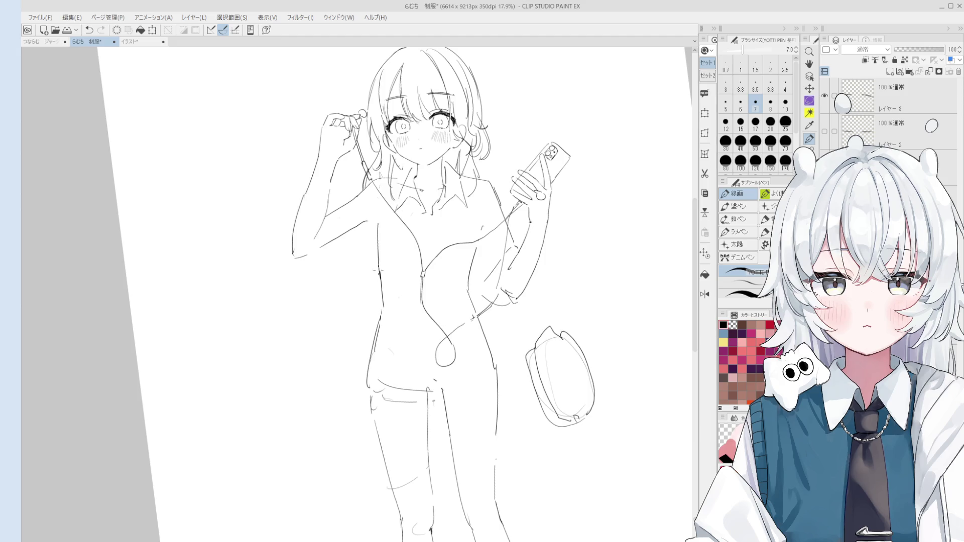
pyautogui.hotkey('ctrl', 'z')
pyautogui.moveTo(374, 232); pyautogui.dragTo(383, 315)
pyautogui.hotkey('ctrl', 'z')
pyautogui.hotkey('ctrl', 'z')
pyautogui.moveTo(378, 265); pyautogui.dragTo(383, 309)
pyautogui.hotkey('ctrl', 'z')
pyautogui.hotkey('ctrl', 'z')
pyautogui.moveTo(374, 225); pyautogui.dragTo(384, 322)
pyautogui.hotkey('ctrl', 'z')
pyautogui.moveTo(375, 225); pyautogui.dragTo(387, 325)
pyautogui.hotkey('ctrl', 'z')
pyautogui.scroll(-1, 422, 302)
pyautogui.scroll(-1, 422, 301)
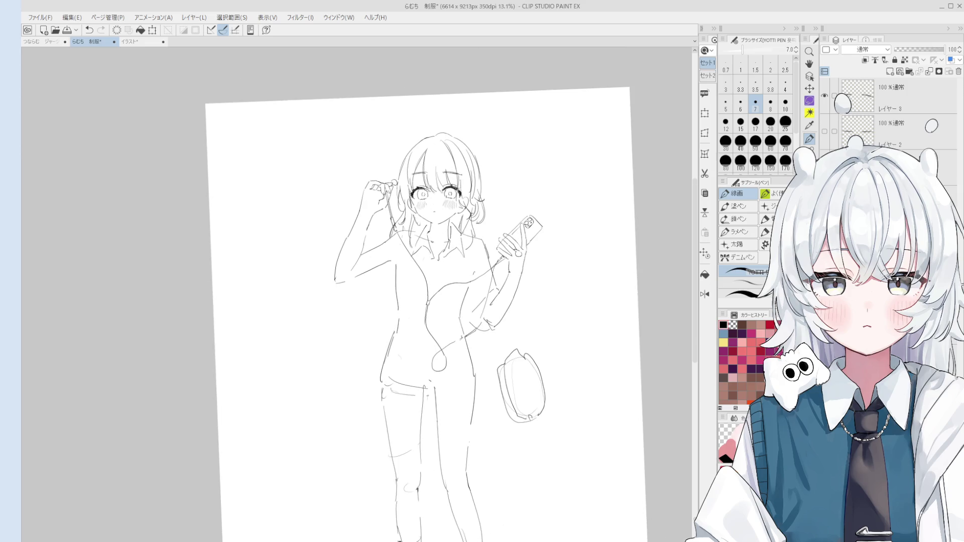
# Step: Lasso a freehand selection around the girl's head and hair and start transforming it
pyautogui.press('o')
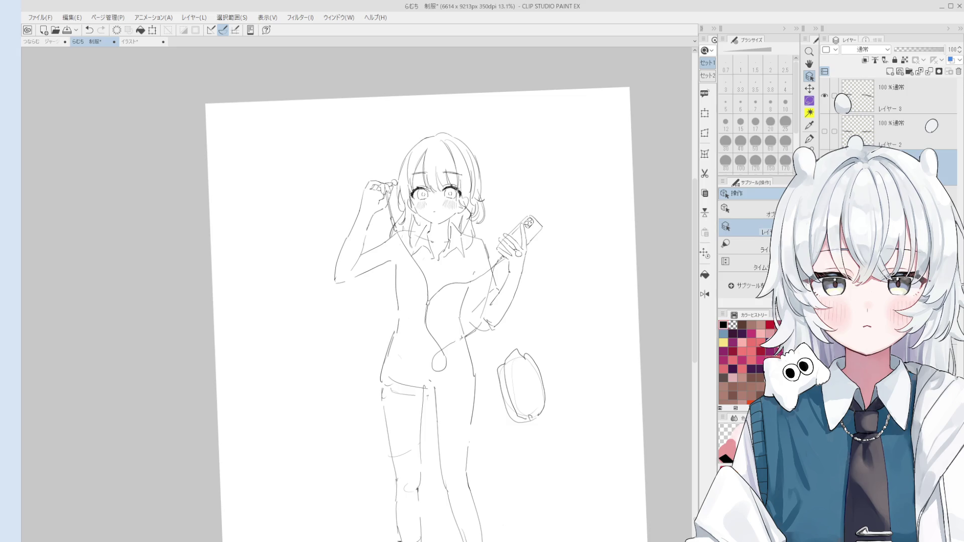
pyautogui.press('m')
pyautogui.scroll(1, 434, 215)
pyautogui.moveTo(425, 216)
pyautogui.mouseDown()
pyautogui.moveTo(502, 193)
pyautogui.moveTo(488, 232)
pyautogui.moveTo(462, 212)
pyautogui.moveTo(428, 249)
pyautogui.mouseUp()
pyautogui.click(483, 273)
# Step: Rotate the head slightly counter-clockwise, confirm the transform, and deselect
pyautogui.moveTo(483, 68); pyautogui.dragTo(464, 156)
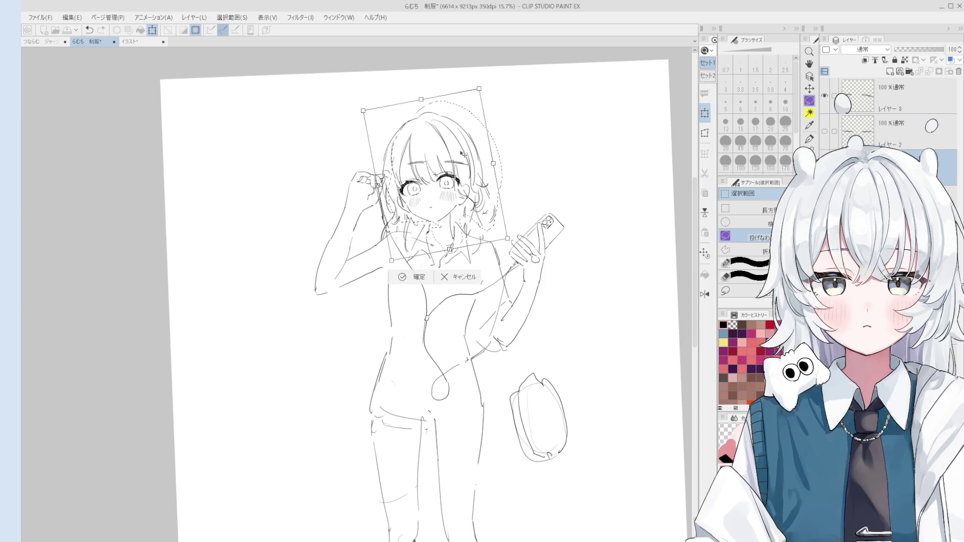
pyautogui.scroll(2, 459, 168)
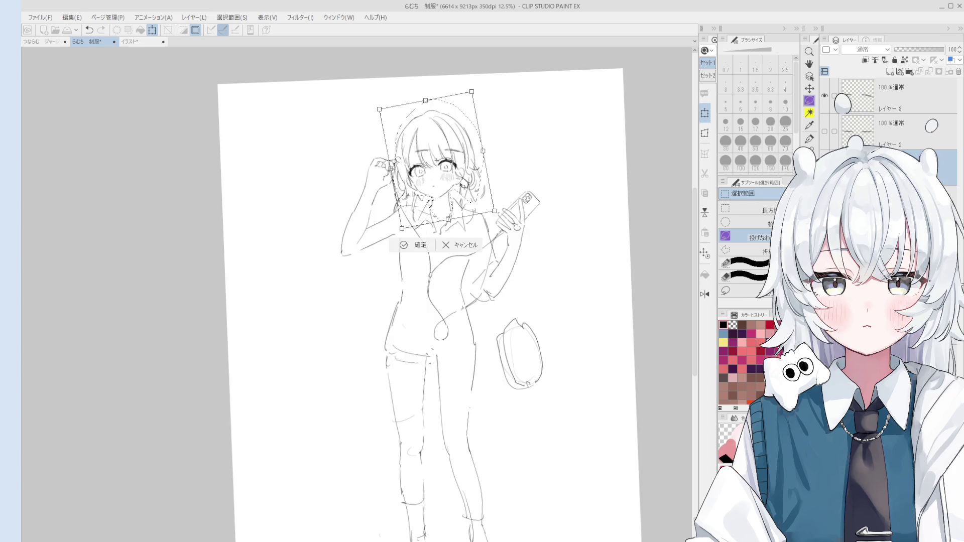
pyautogui.scroll(1, 463, 187)
pyautogui.scroll(1, 463, 188)
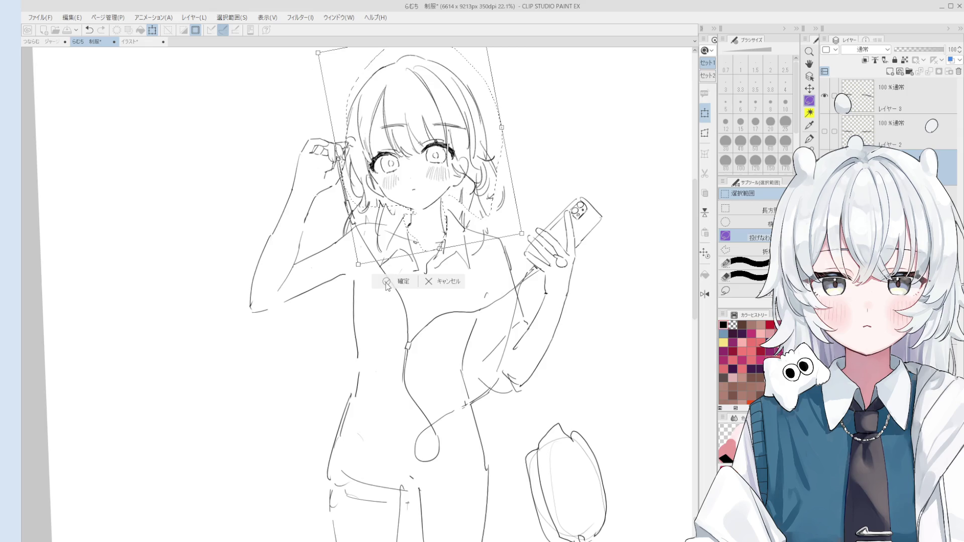
pyautogui.click(387, 283)
pyautogui.hotkey('ctrl', 'd')
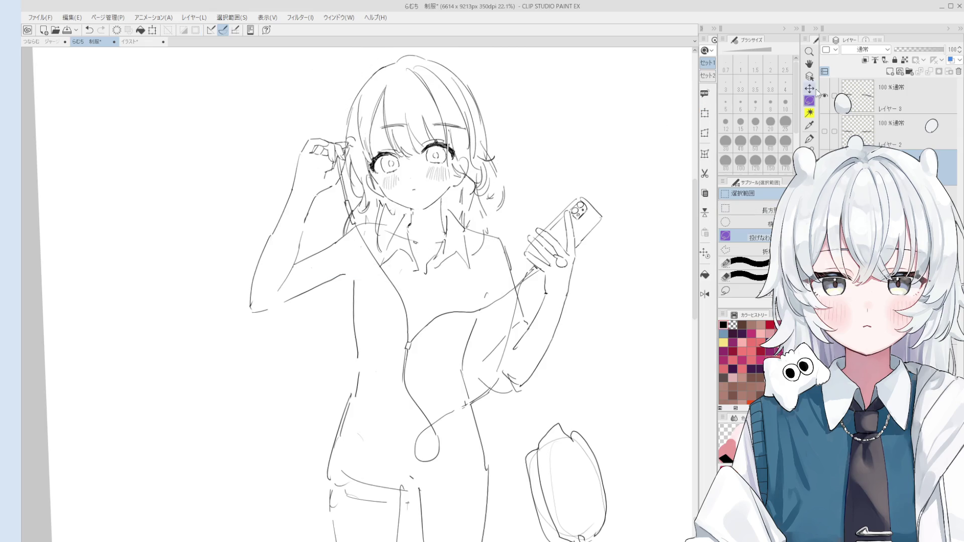
# Step: Activate the top sketch layer and rectangle-select the eyebrow area
pyautogui.click(866, 99)
pyautogui.click(705, 113)
pyautogui.moveTo(361, 122)
pyautogui.mouseDown()
pyautogui.moveTo(450, 136)
pyautogui.moveTo(436, 127)
pyautogui.moveTo(442, 87)
pyautogui.mouseUp()
# Step: Rotate the eyebrows level and confirm, then add a small cheek curve and an earphone stroke below the ear
pyautogui.hotkey('ctrl', 't')
pyautogui.scroll(2, 433, 125)
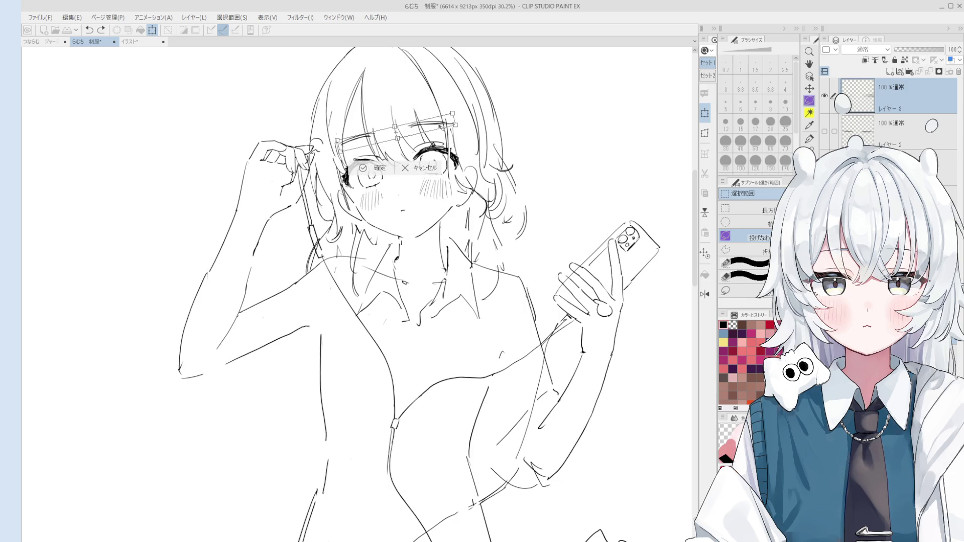
pyautogui.moveTo(431, 127)
pyautogui.mouseDown()
pyautogui.moveTo(434, 93)
pyautogui.moveTo(443, 125)
pyautogui.mouseUp()
pyautogui.click(377, 170)
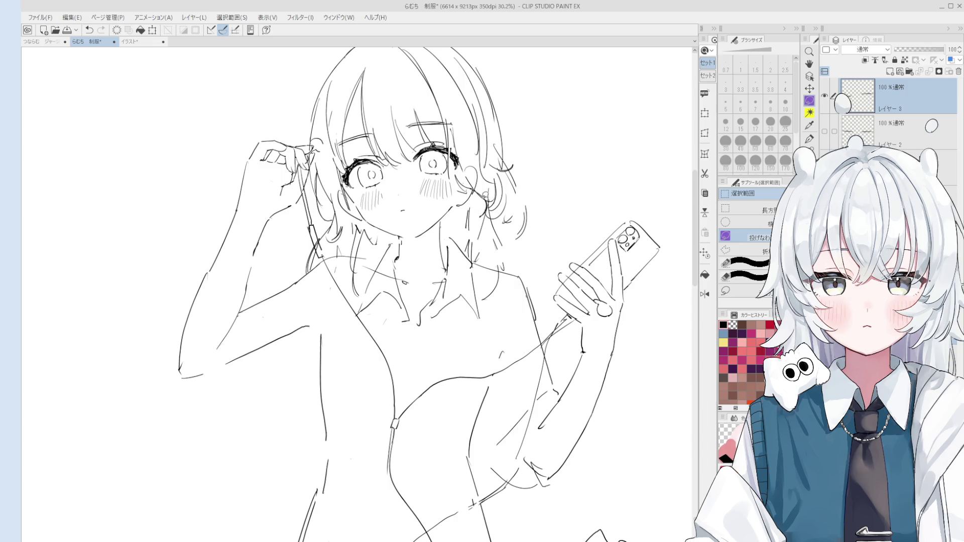
pyautogui.moveTo(493, 183); pyautogui.dragTo(497, 172)
pyautogui.moveTo(469, 203); pyautogui.dragTo(468, 225)
pyautogui.scroll(1, 402, 240)
# Step: Alternate eraser and pen touch-ups around the raised arm's outline
pyautogui.press('e')
pyautogui.scroll(1, 402, 240)
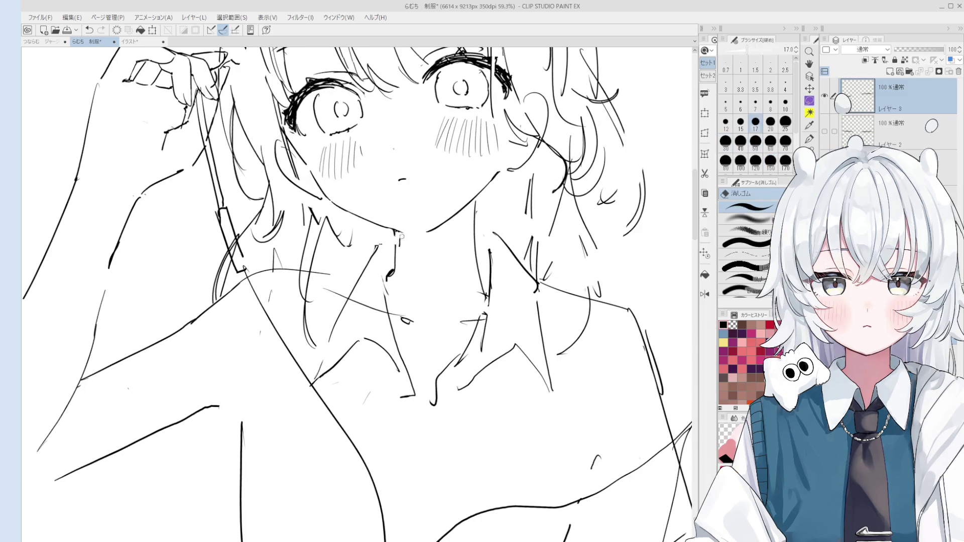
pyautogui.scroll(1, 401, 240)
pyautogui.scroll(1, 400, 238)
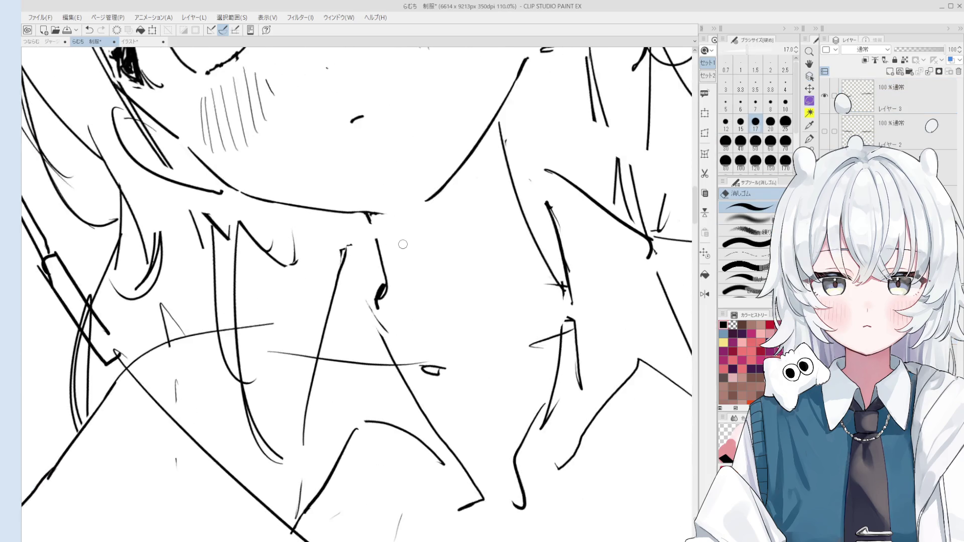
pyautogui.press('p')
pyautogui.scroll(1, 381, 232)
pyautogui.scroll(-2, 452, 211)
pyautogui.scroll(1, 515, 181)
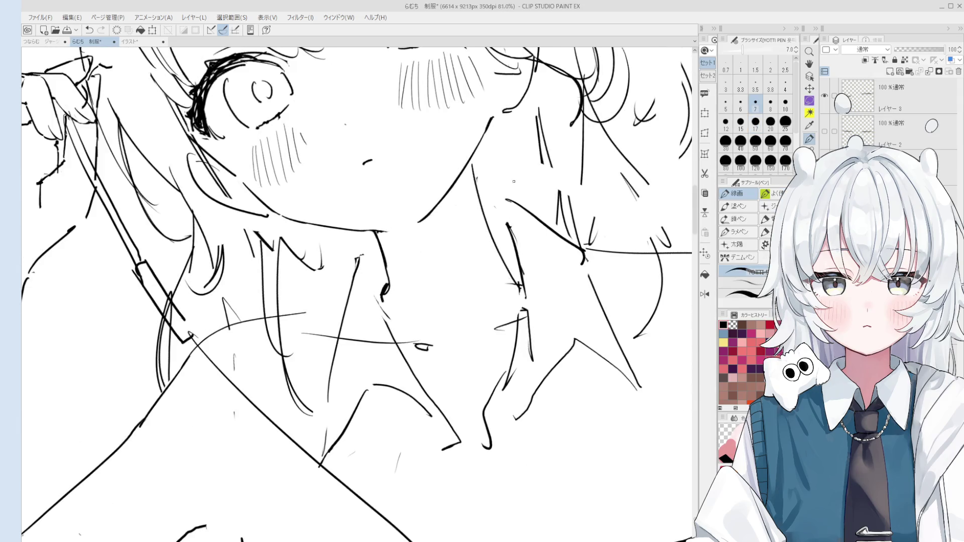
pyautogui.scroll(-1, 471, 164)
pyautogui.press('e')
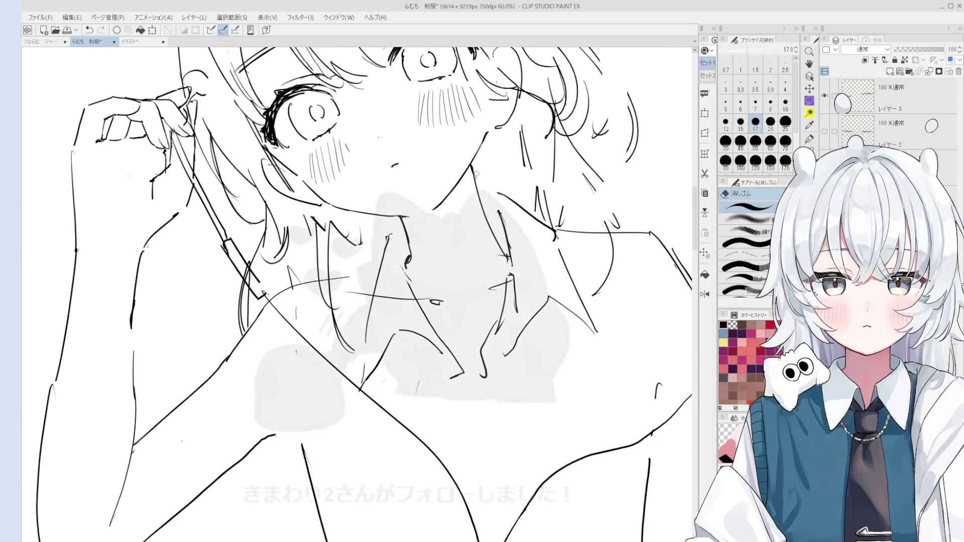
pyautogui.press('h')
pyautogui.scroll(-1, 313, 334)
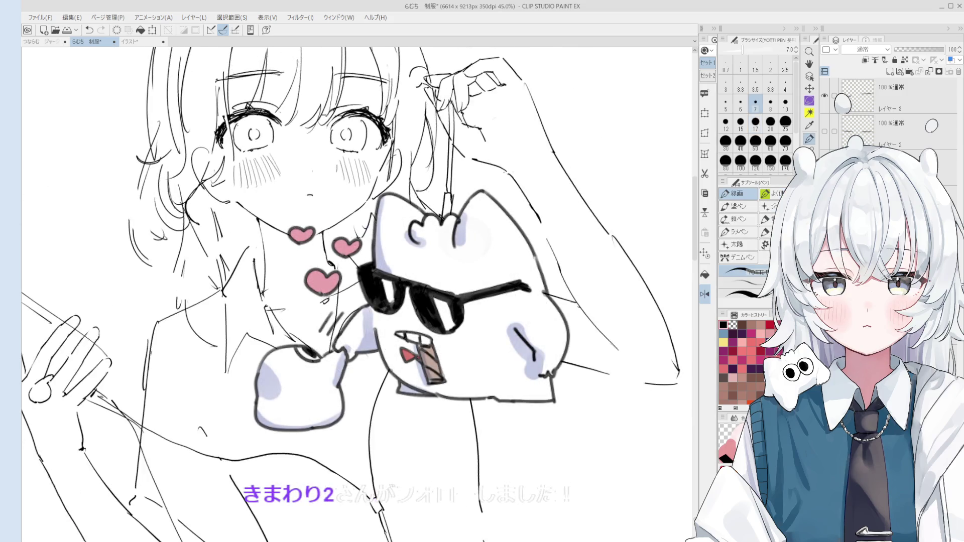
pyautogui.scroll(1, 313, 334)
pyautogui.press('e')
pyautogui.scroll(1, 294, 312)
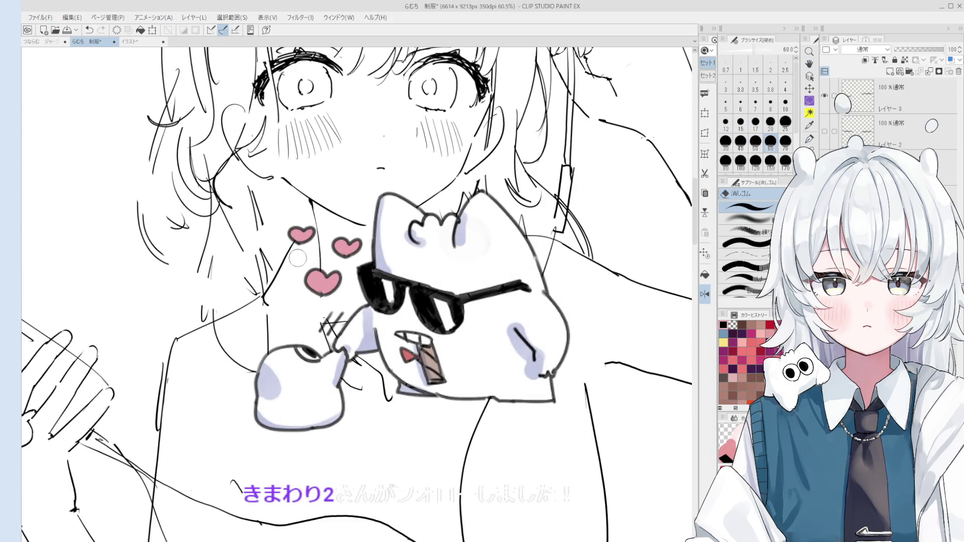
pyautogui.press('p')
pyautogui.scroll(-1, 309, 256)
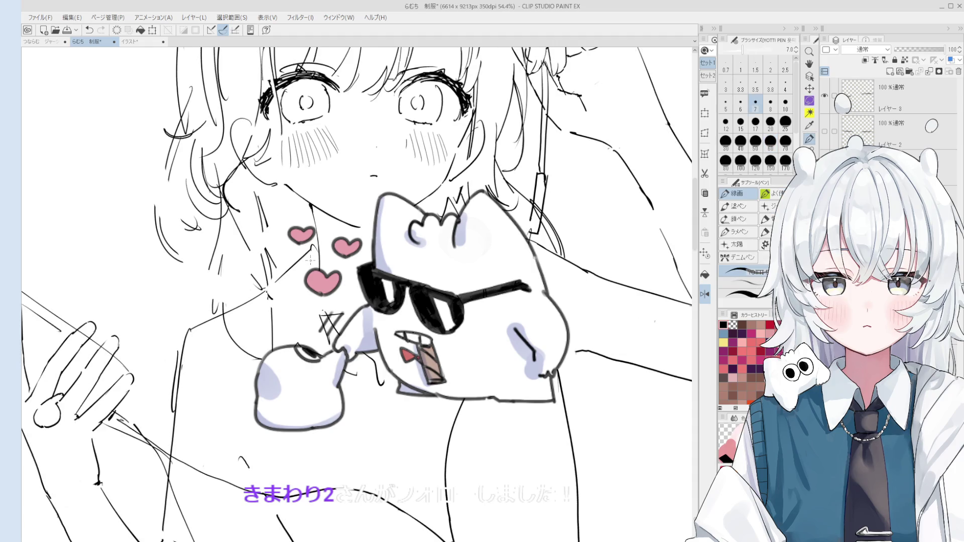
pyautogui.scroll(-2, 359, 294)
pyautogui.press('e')
pyautogui.press('p')
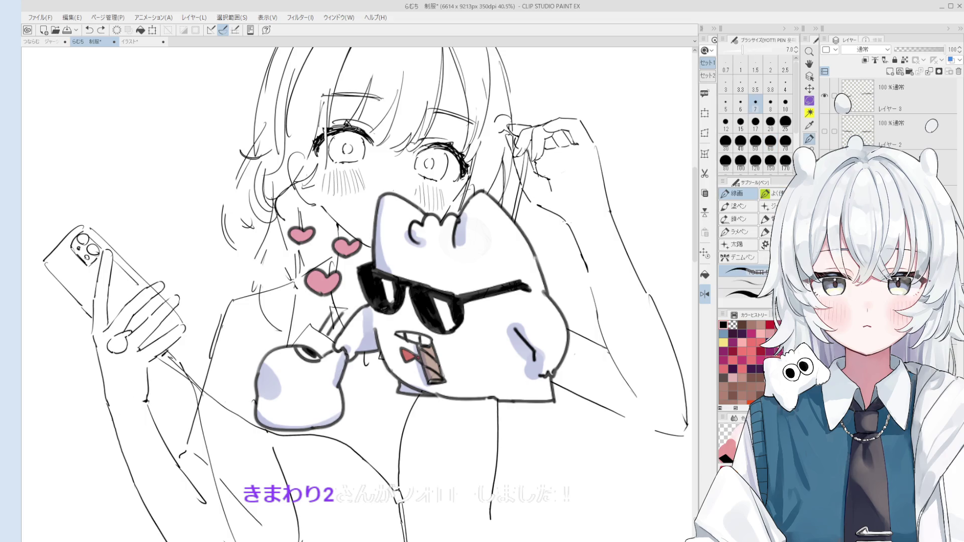
pyautogui.scroll(-1, 405, 285)
pyautogui.press('e')
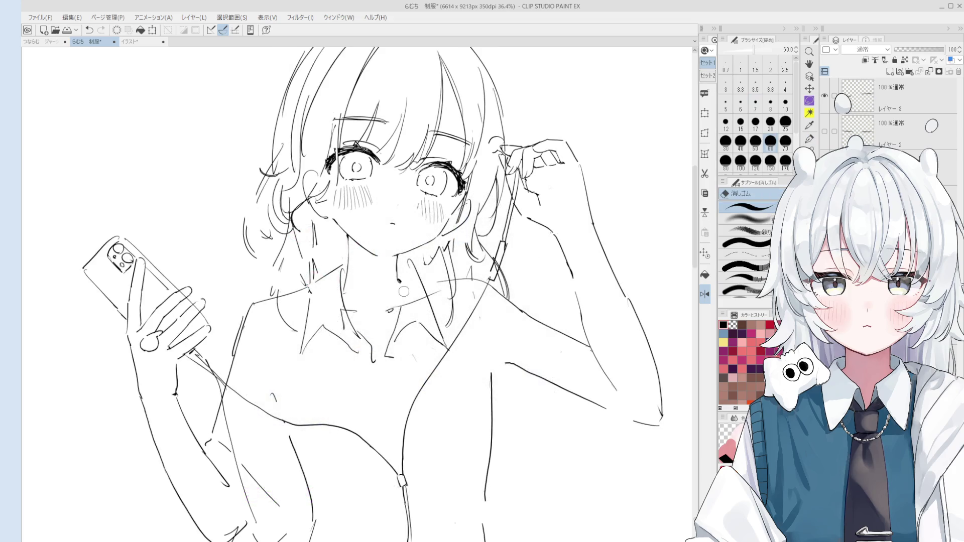
pyautogui.press('p')
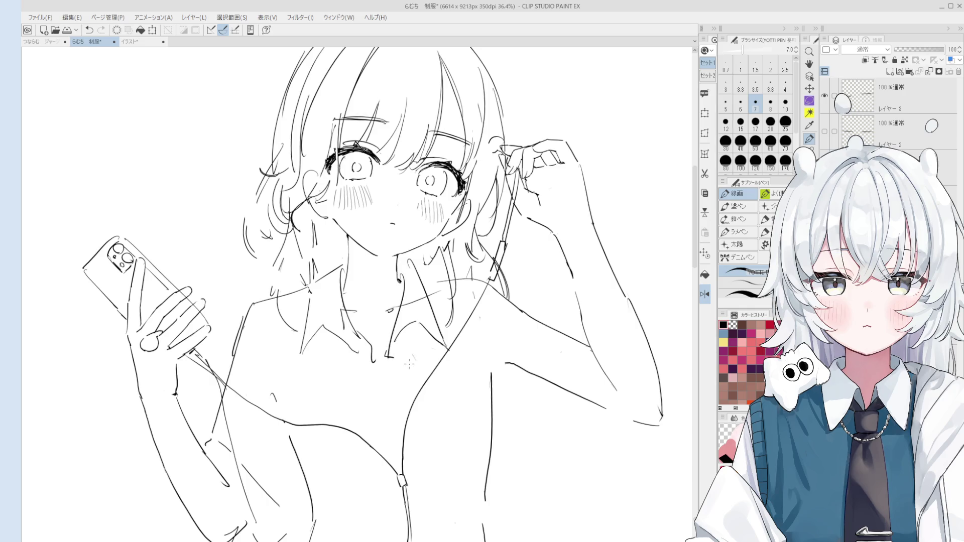
pyautogui.press('e')
pyautogui.scroll(-2, 399, 335)
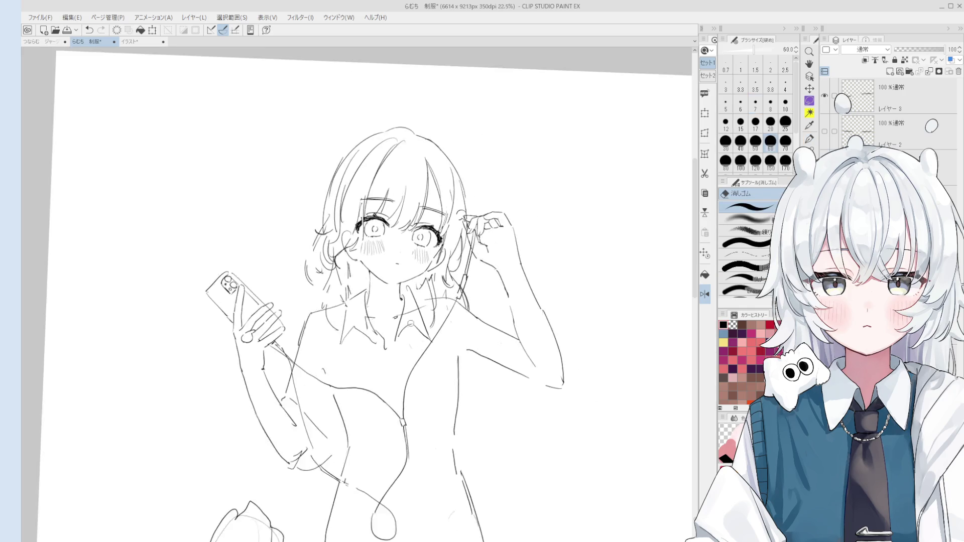
pyautogui.scroll(1, 493, 260)
pyautogui.press('p')
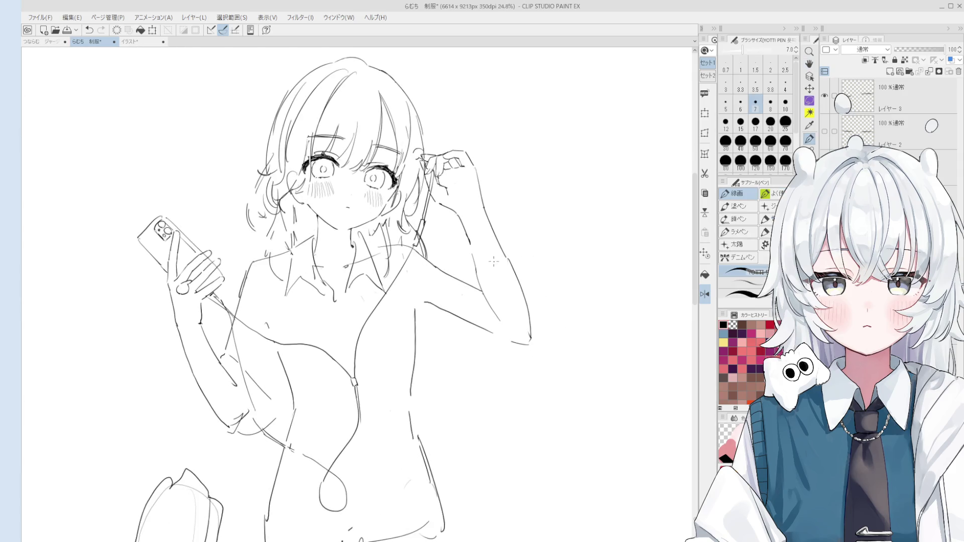
pyautogui.press('e')
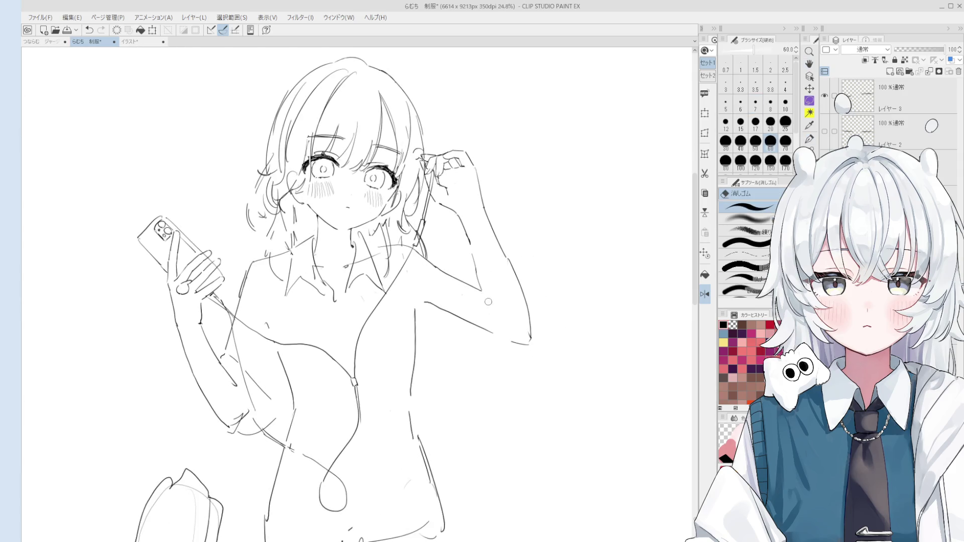
pyautogui.press('p')
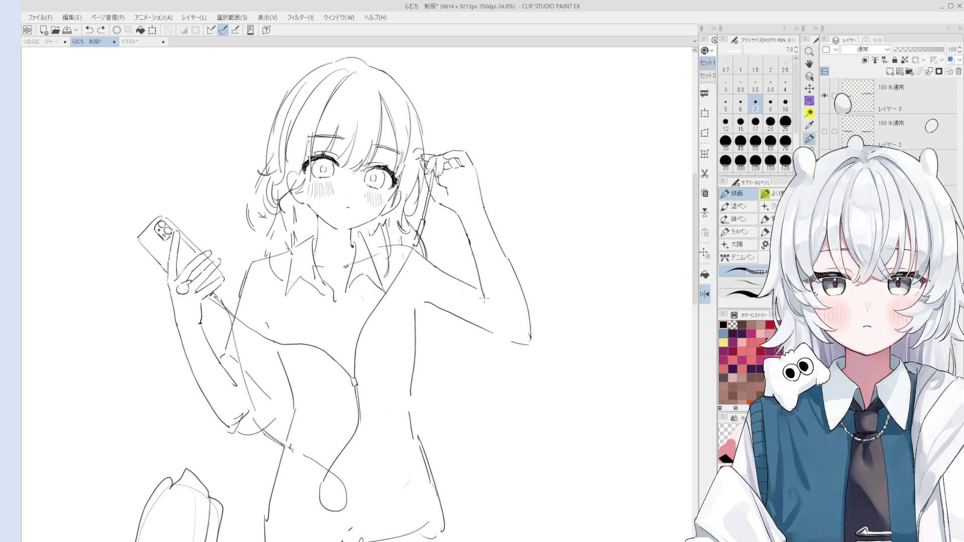
pyautogui.press('e')
pyautogui.press('p')
pyautogui.scroll(1, 513, 305)
pyautogui.press('e')
pyautogui.scroll(1, 528, 316)
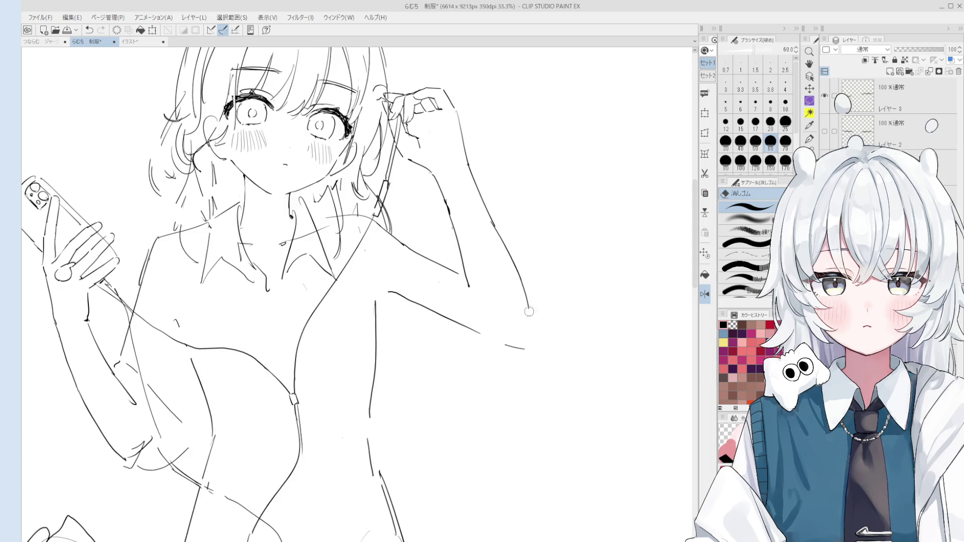
pyautogui.press('p')
# Step: Draw the stroke closing the gap in the raised arm's outer line down to the elbow
pyautogui.hotkey('ctrl', 'z')
pyautogui.moveTo(528, 309); pyautogui.dragTo(533, 341)
pyautogui.hotkey('ctrl', 'z')
pyautogui.moveTo(527, 302); pyautogui.dragTo(531, 340)
pyautogui.press('space')
pyautogui.moveTo(154, 311); pyautogui.dragTo(388, 333)
pyautogui.scroll(-1, 388, 333)
pyautogui.scroll(1, 314, 339)
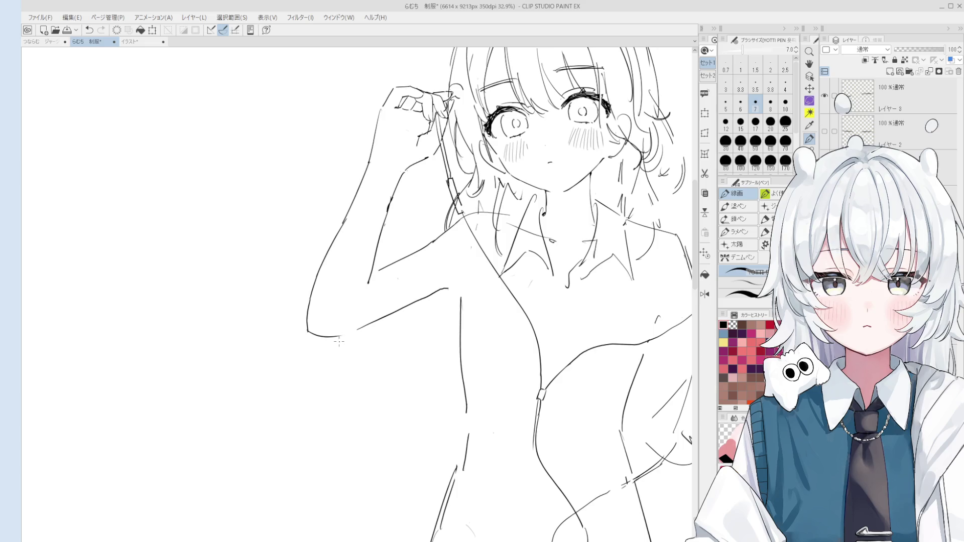
# Step: Extend the inner line of the raised arm downward, retrying the stroke several times
pyautogui.press('space')
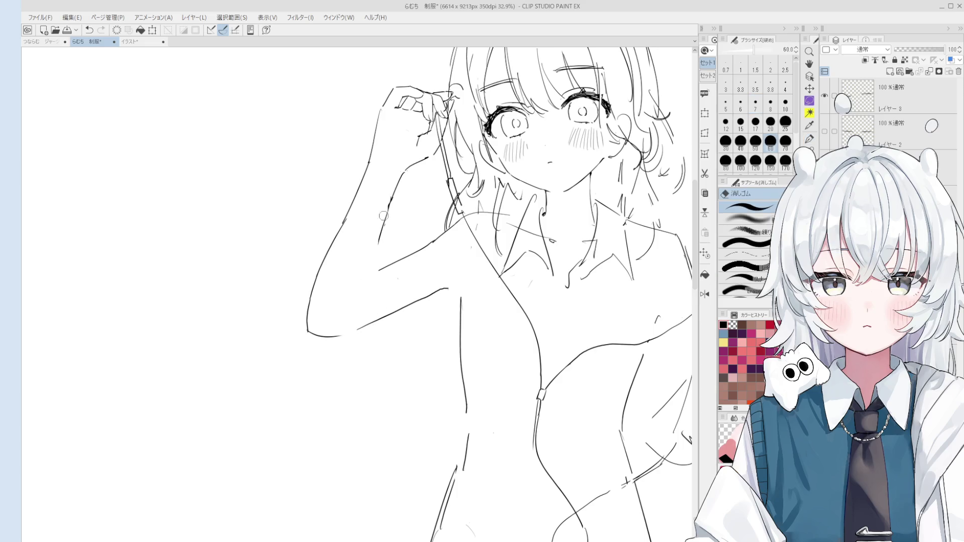
pyautogui.moveTo(385, 225); pyautogui.dragTo(354, 306)
pyautogui.hotkey('ctrl', 'z')
pyautogui.hotkey('ctrl', 'z')
pyautogui.moveTo(396, 200); pyautogui.dragTo(380, 256)
pyautogui.hotkey('ctrl', 'z')
pyautogui.press('space')
pyautogui.moveTo(396, 191); pyautogui.dragTo(366, 291)
pyautogui.hotkey('ctrl', 'z')
pyautogui.press('space')
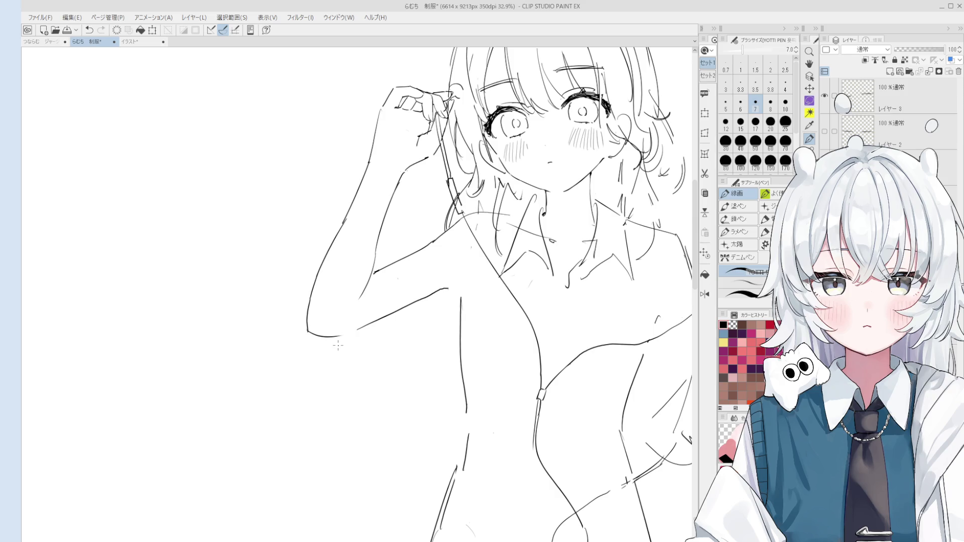
pyautogui.scroll(2, 338, 345)
# Step: Erase around the arm and try a stroke joining the arm outline to the hair, then undo it
pyautogui.press('e')
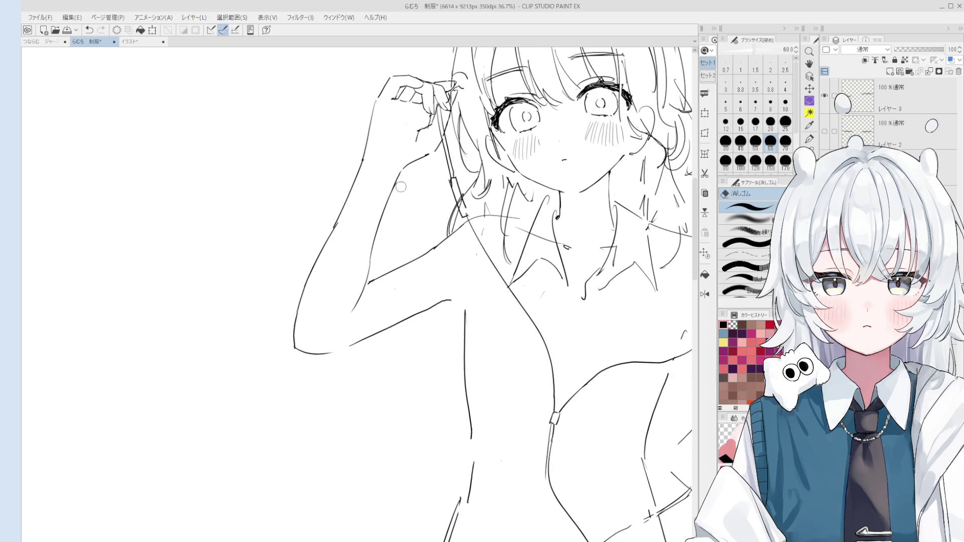
pyautogui.scroll(2, 393, 180)
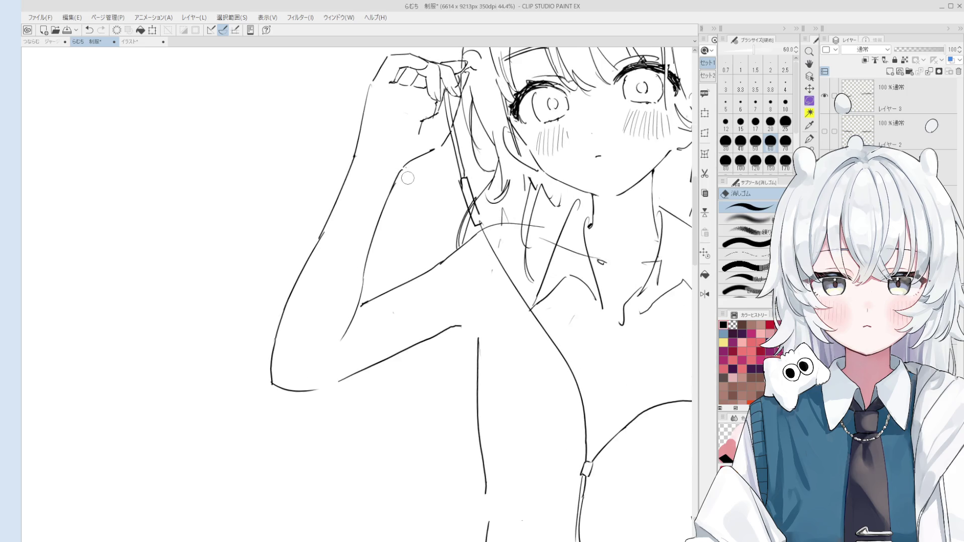
pyautogui.scroll(-2, 400, 183)
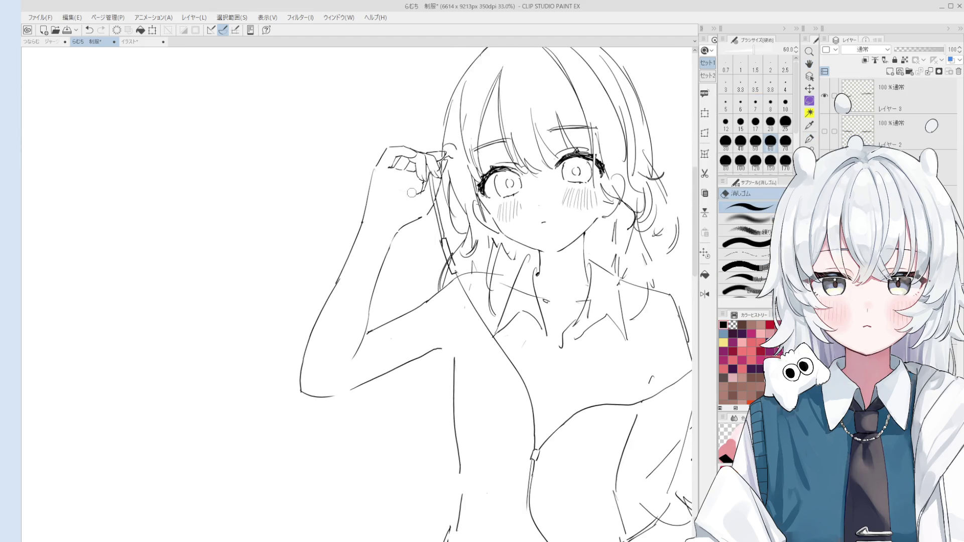
pyautogui.press('p')
pyautogui.scroll(1, 428, 214)
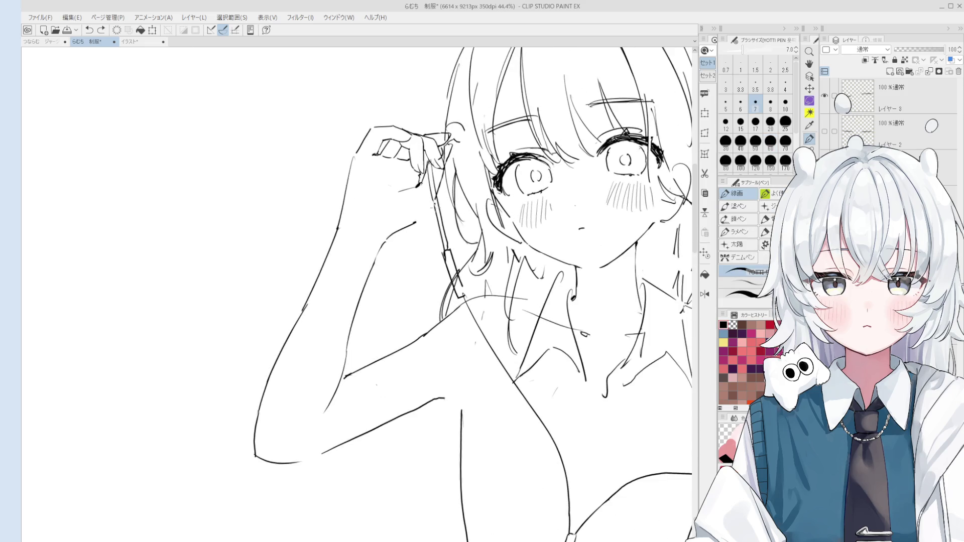
pyautogui.moveTo(416, 222)
pyautogui.mouseDown()
pyautogui.moveTo(433, 199)
pyautogui.moveTo(389, 258)
pyautogui.mouseUp()
pyautogui.hotkey('ctrl', 'z')
pyautogui.hotkey('ctrl', 'z')
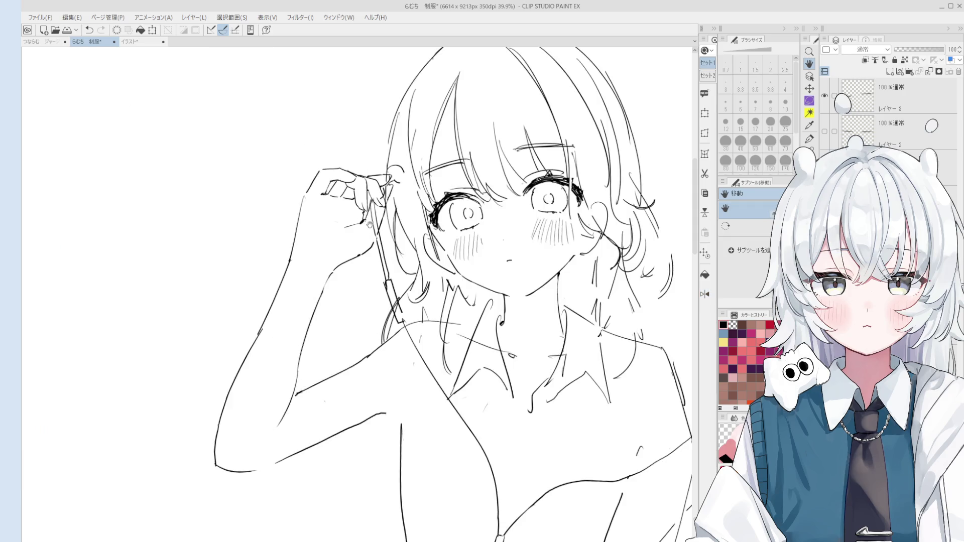
# Step: Tidy the forearm with the eraser and extend the upper-arm line up and rightward
pyautogui.press('e')
pyautogui.press('p')
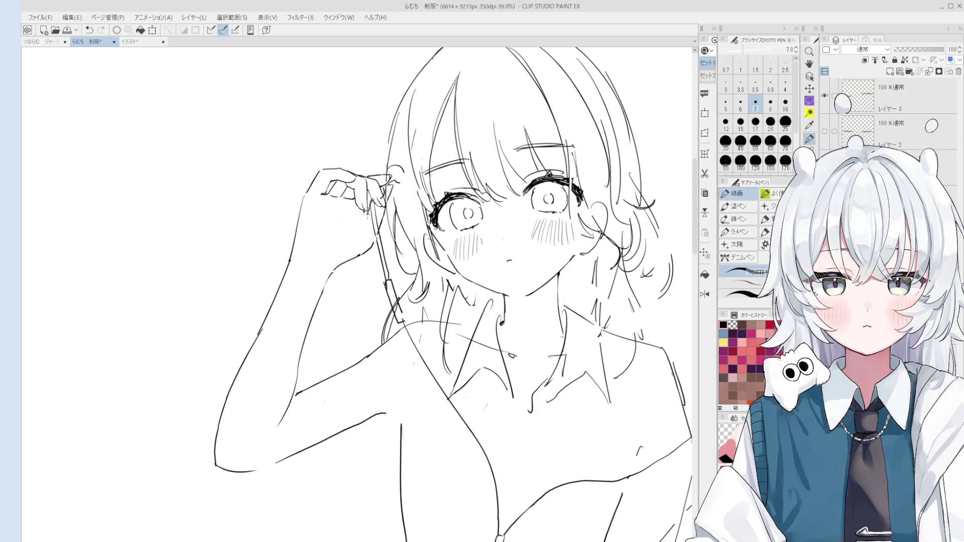
pyautogui.scroll(-1, 369, 223)
pyautogui.press('e')
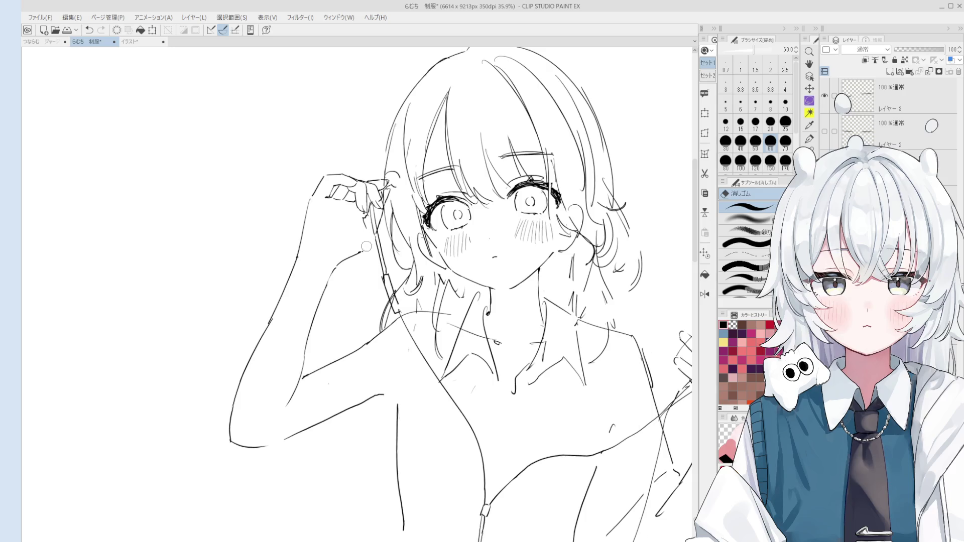
pyautogui.press('p')
pyautogui.moveTo(338, 266); pyautogui.dragTo(362, 251)
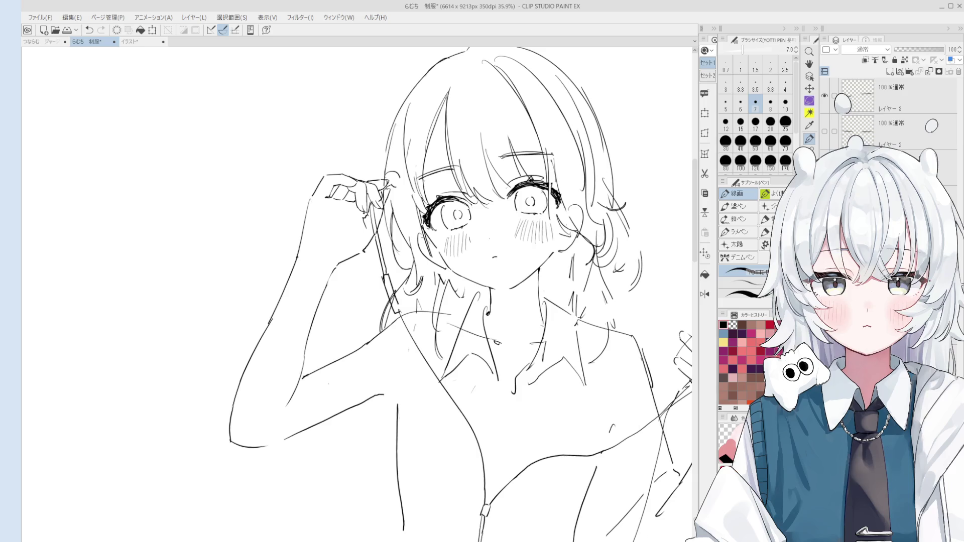
# Step: Erase the stray lines around the earphone bud and redraw its circle with the Pen
pyautogui.press('e')
pyautogui.scroll(1, 403, 194)
pyautogui.scroll(1, 403, 194)
pyautogui.scroll(1, 402, 193)
pyautogui.moveTo(403, 194)
pyautogui.mouseDown()
pyautogui.moveTo(385, 198)
pyautogui.moveTo(406, 195)
pyautogui.moveTo(409, 174)
pyautogui.mouseUp()
pyautogui.press('p')
pyautogui.hotkey('ctrl', 'z')
pyautogui.scroll(-1, 407, 177)
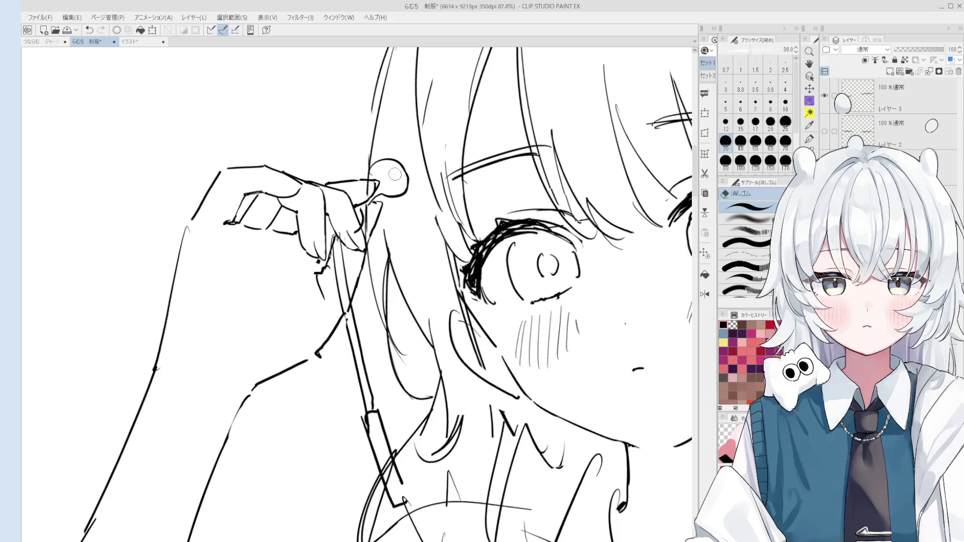
pyautogui.press('space')
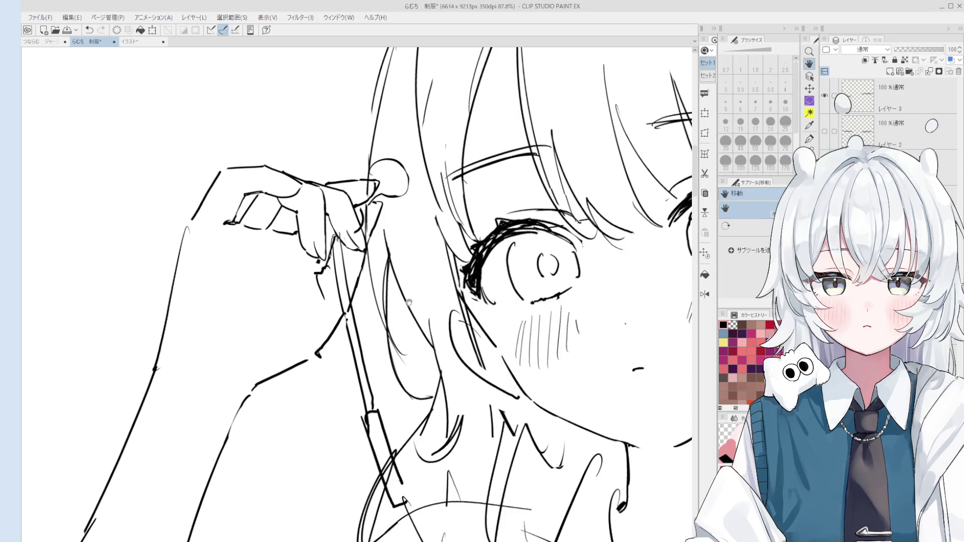
pyautogui.scroll(-2, 456, 321)
pyautogui.scroll(-1, 432, 291)
pyautogui.scroll(-1, 431, 291)
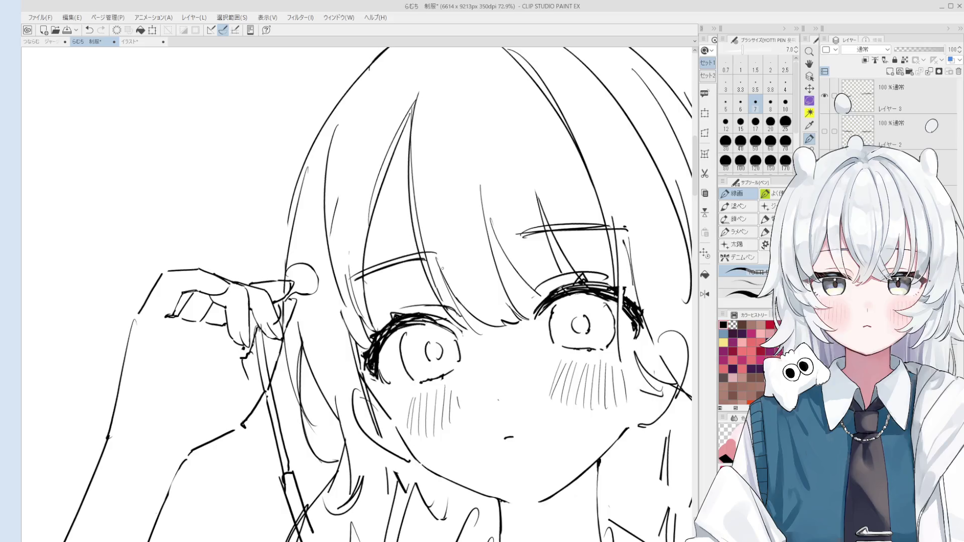
pyautogui.scroll(-1, 476, 295)
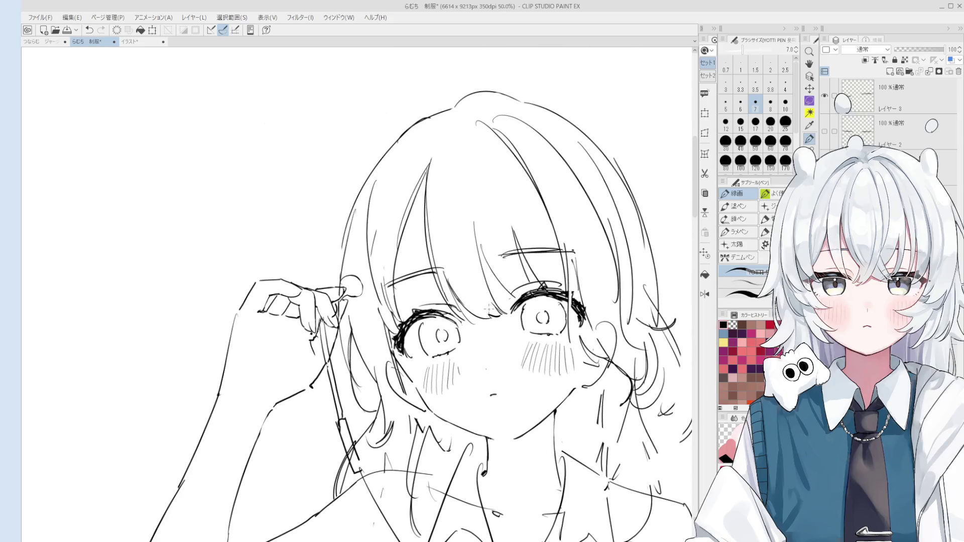
pyautogui.scroll(-1, 482, 306)
pyautogui.scroll(-1, 475, 287)
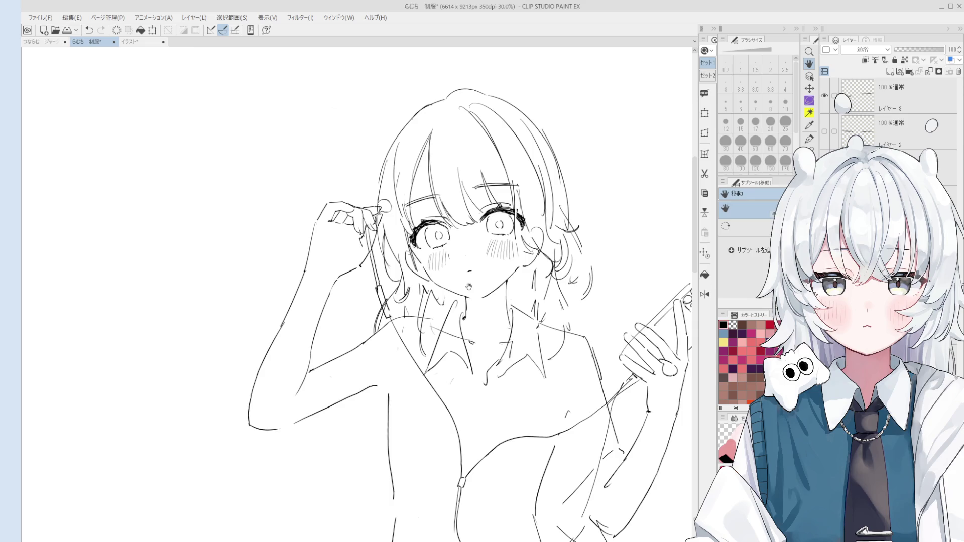
pyautogui.moveTo(466, 292); pyautogui.dragTo(460, 283)
pyautogui.scroll(2, 468, 198)
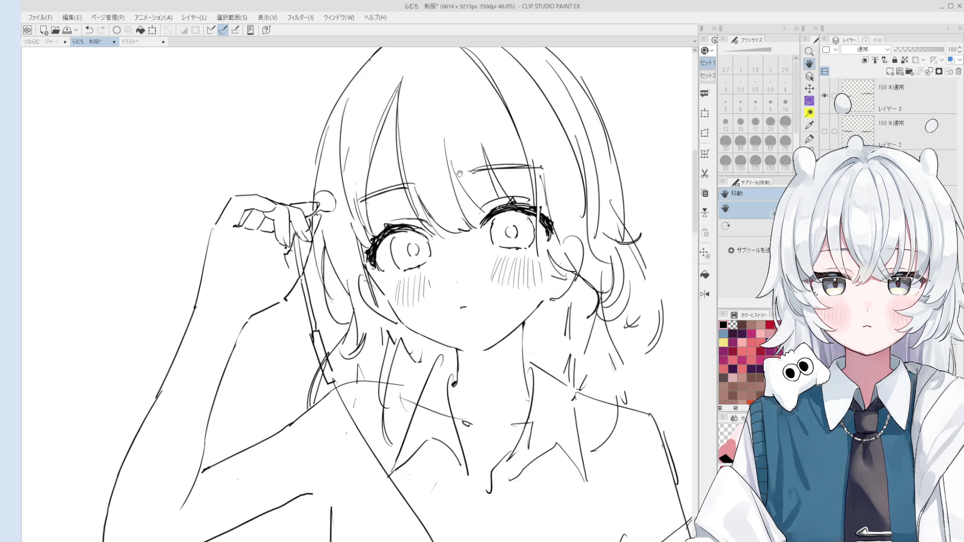
# Step: Redraw the short line above her right eyelid, then zoom out to view the whole figure
pyautogui.press('e')
pyautogui.press('p')
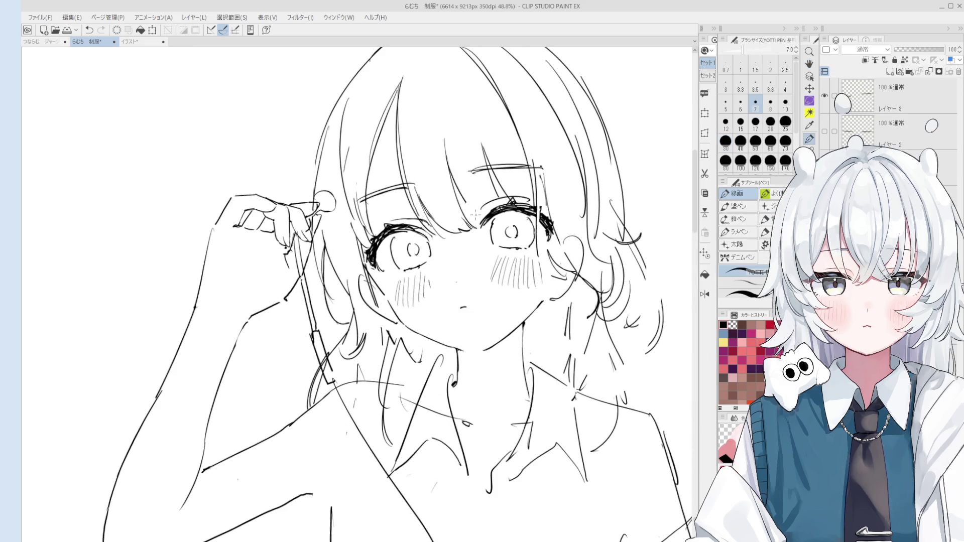
pyautogui.scroll(-2, 486, 200)
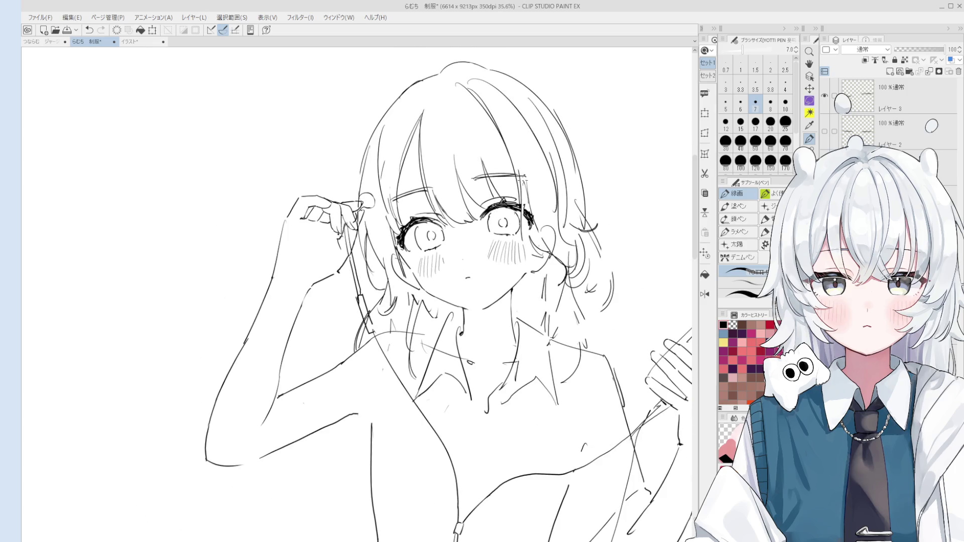
pyautogui.scroll(1, 491, 207)
pyautogui.scroll(1, 492, 208)
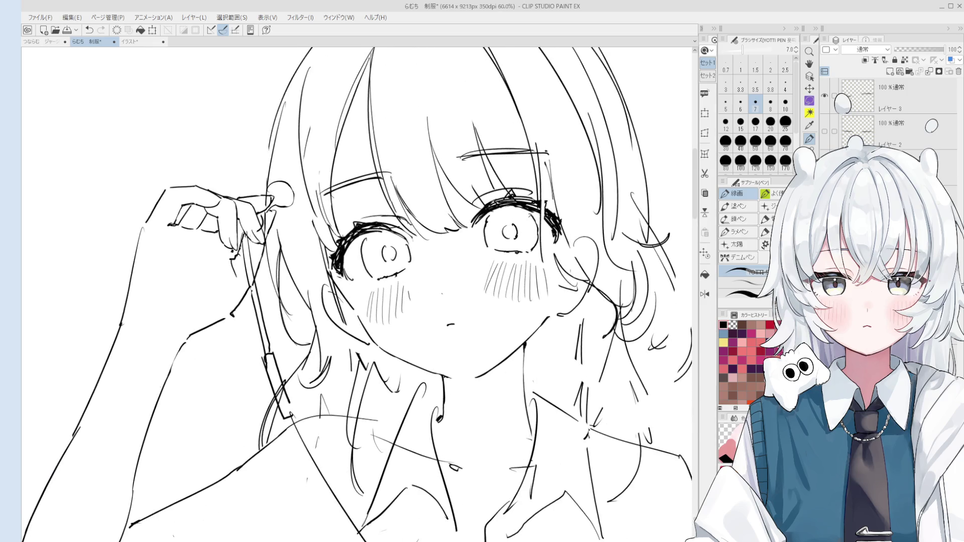
pyautogui.moveTo(472, 185)
pyautogui.mouseDown()
pyautogui.moveTo(504, 200)
pyautogui.moveTo(482, 200)
pyautogui.mouseUp()
pyautogui.hotkey('ctrl', 'z')
pyautogui.hotkey('ctrl', 'z')
pyautogui.hotkey('ctrl', 'z')
pyautogui.press('e')
pyautogui.press('p')
pyautogui.hotkey('ctrl', '-')
pyautogui.hotkey('ctrl', '-')
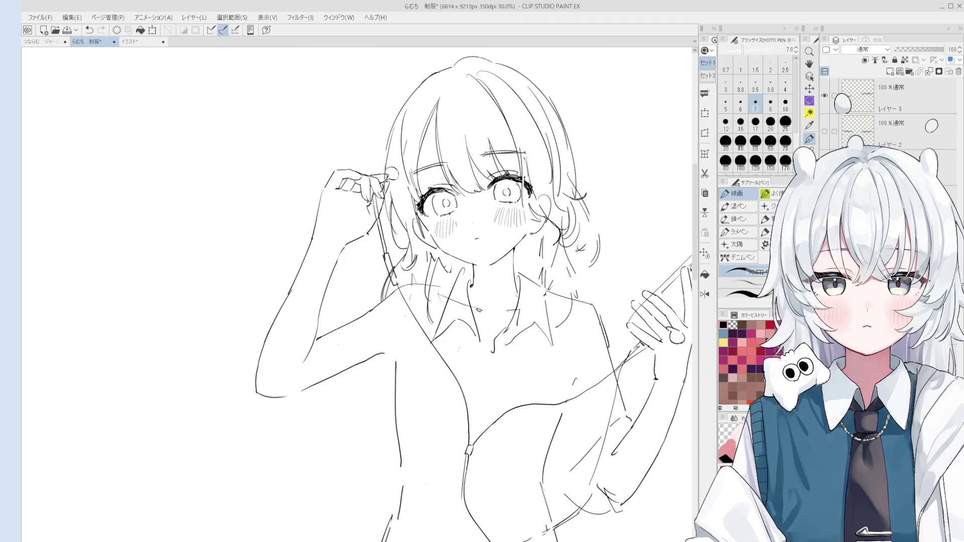
pyautogui.press('e')
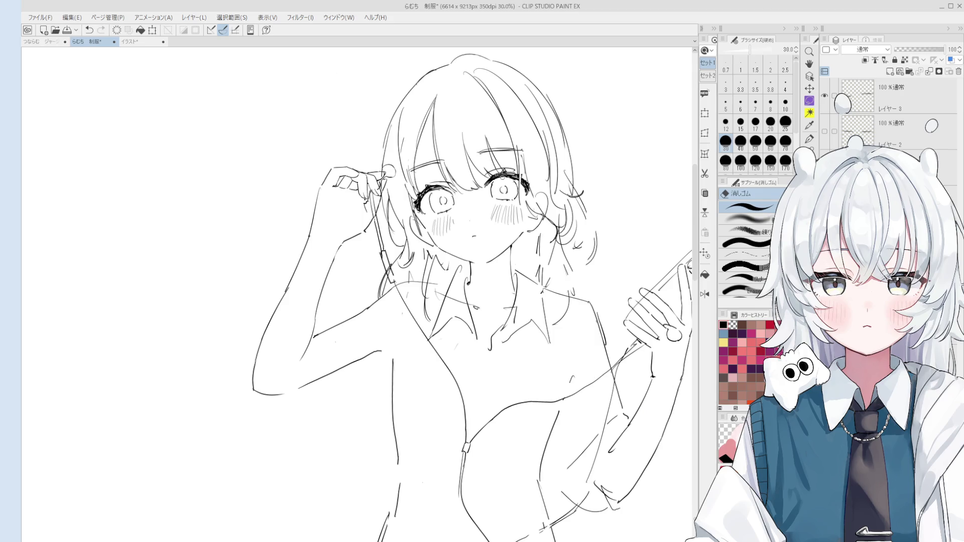
pyautogui.hotkey('ctrl', '-')
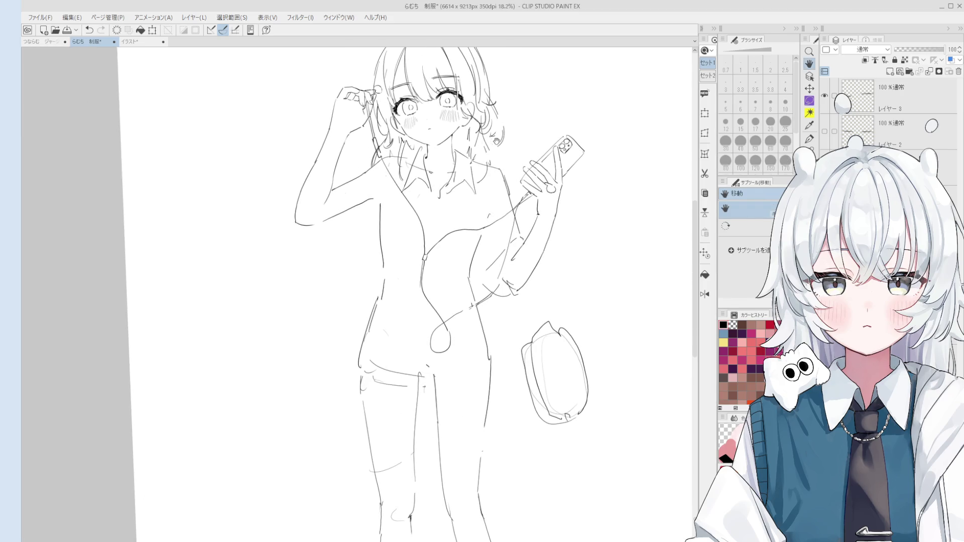
pyautogui.scroll(2, 354, 294)
# Step: Add a thin hair strand on the right side of her head with the Pen
pyautogui.press('e')
pyautogui.press(']')
pyautogui.press(']')
pyautogui.press(']')
pyautogui.press(']')
pyautogui.press(']')
pyautogui.press(']')
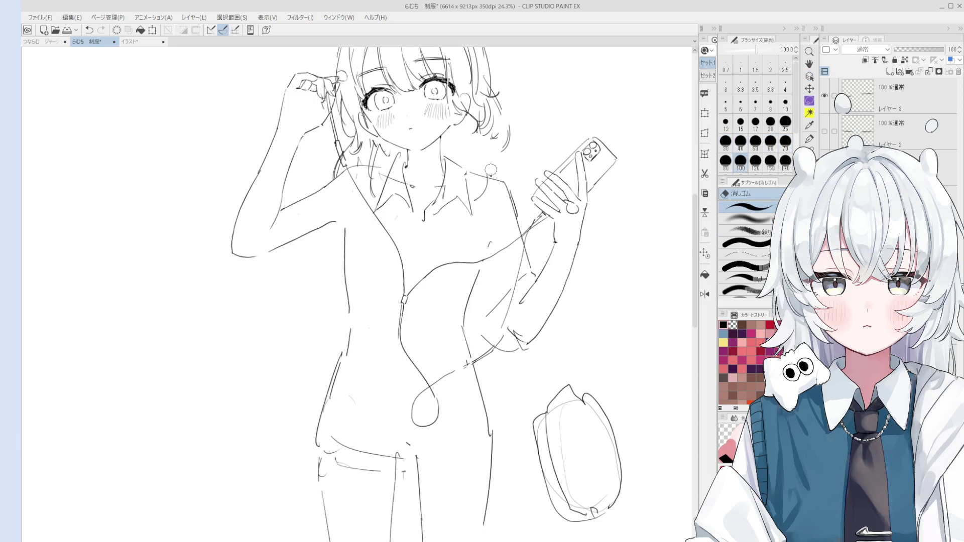
pyautogui.press('p')
pyautogui.moveTo(492, 173)
pyautogui.mouseDown()
pyautogui.moveTo(502, 207)
pyautogui.moveTo(537, 223)
pyautogui.moveTo(505, 240)
pyautogui.mouseUp()
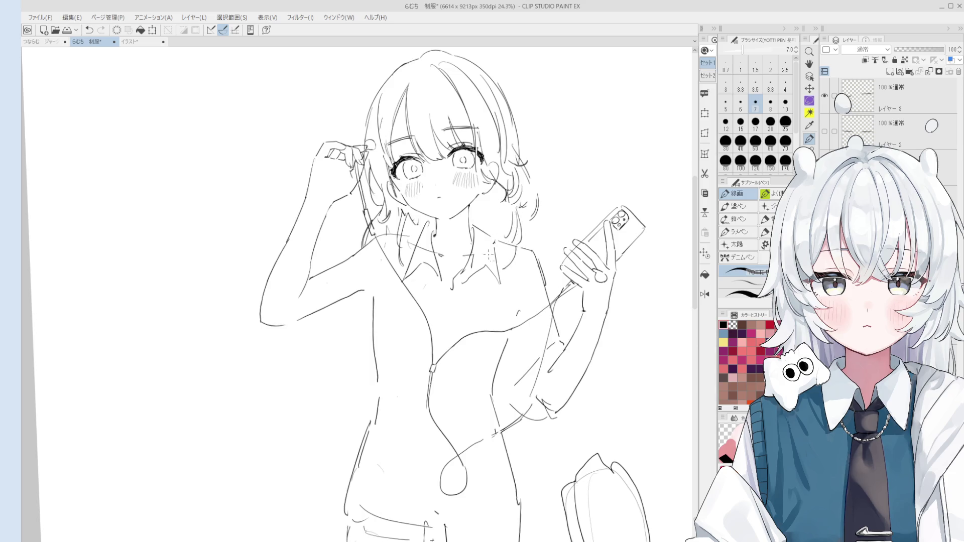
pyautogui.moveTo(521, 188); pyautogui.dragTo(527, 241)
# Step: Draw a short shoulder curve and the long side line of the torso
pyautogui.moveTo(364, 289); pyautogui.dragTo(380, 296)
pyautogui.moveTo(384, 292); pyautogui.dragTo(381, 405)
pyautogui.scroll(-2, 389, 319)
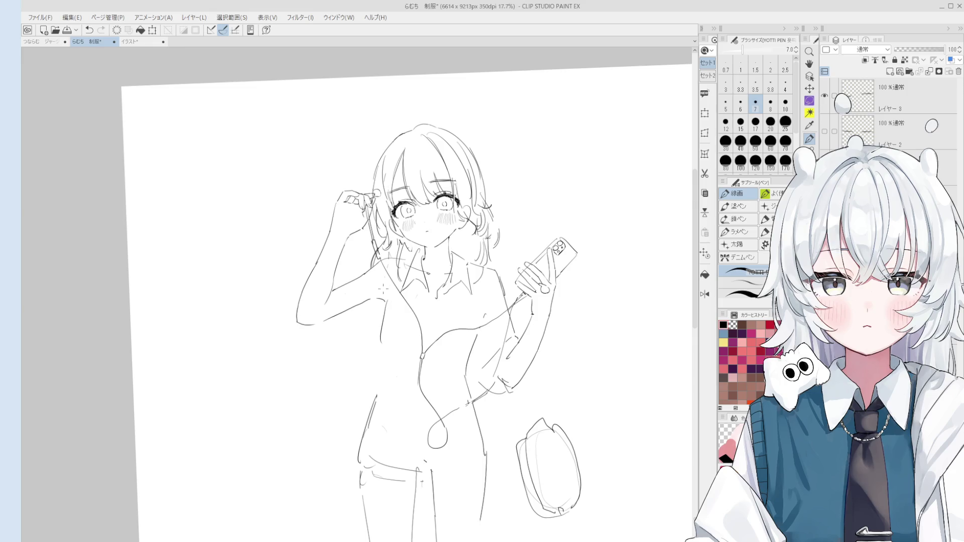
pyautogui.scroll(2, 542, 256)
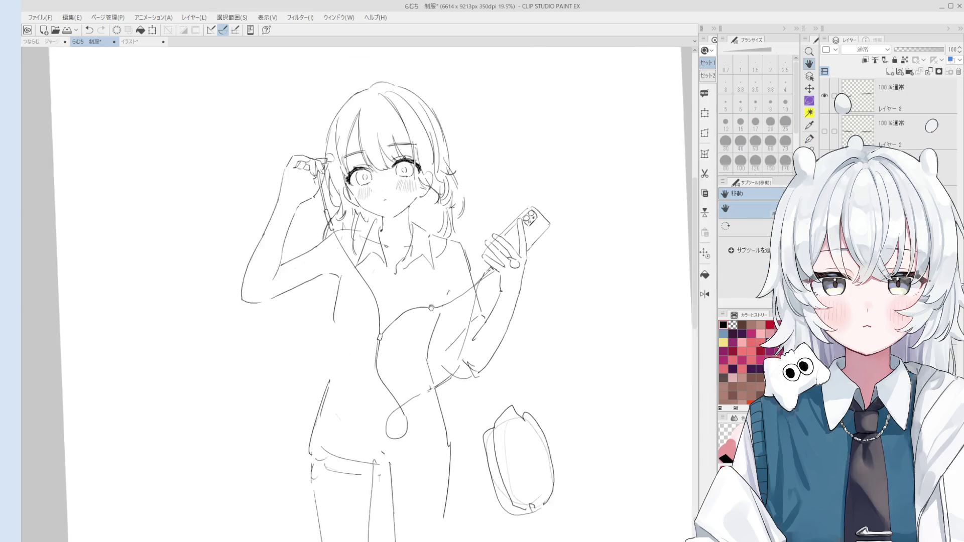
pyautogui.moveTo(544, 267); pyautogui.dragTo(542, 253)
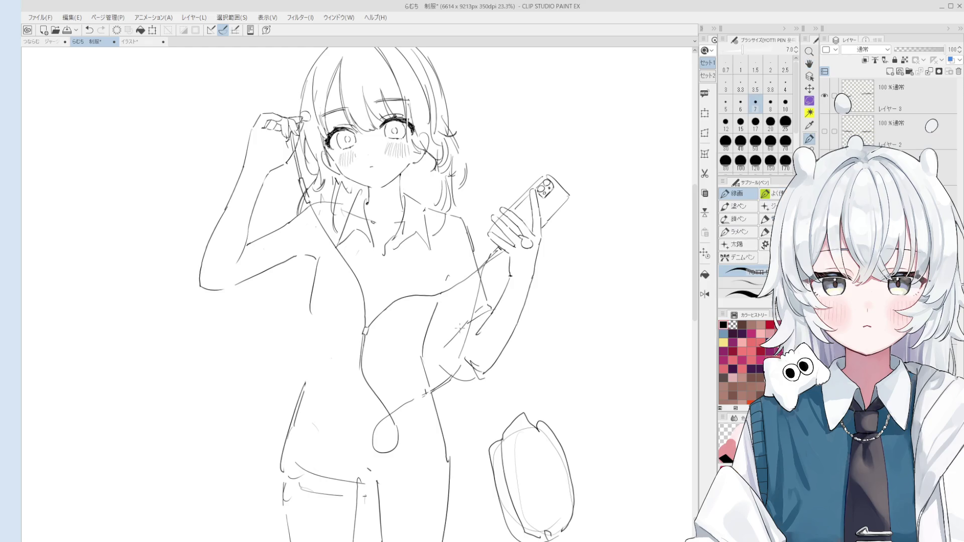
pyautogui.press('space')
pyautogui.scroll(1, 421, 325)
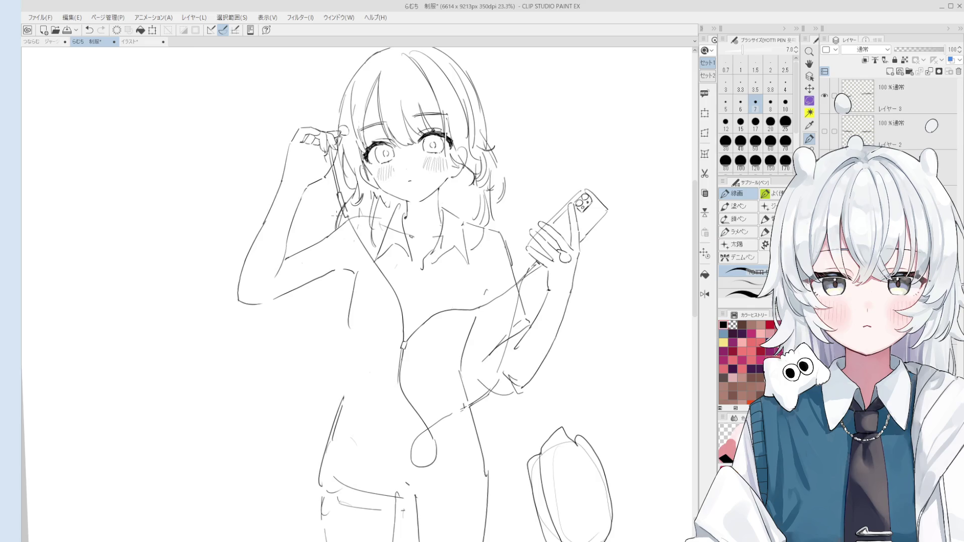
# Step: Sketch the short sleeve on the raised arm and redraw the lower arm line after several retries
pyautogui.hotkey('ctrl', 'z')
pyautogui.moveTo(301, 264)
pyautogui.mouseDown()
pyautogui.moveTo(317, 301)
pyautogui.moveTo(306, 333)
pyautogui.mouseUp()
pyautogui.hotkey('ctrl', 'z')
pyautogui.moveTo(279, 275); pyautogui.dragTo(286, 300)
pyautogui.moveTo(287, 288)
pyautogui.mouseDown()
pyautogui.moveTo(293, 344)
pyautogui.moveTo(268, 319)
pyautogui.moveTo(294, 356)
pyautogui.moveTo(348, 326)
pyautogui.mouseUp()
pyautogui.hotkey('ctrl', 'z')
pyautogui.hotkey('ctrl', 'z')
pyautogui.hotkey('ctrl', 'z')
pyautogui.hotkey('ctrl', 'z')
pyautogui.moveTo(293, 351)
pyautogui.mouseDown()
pyautogui.moveTo(353, 324)
pyautogui.moveTo(355, 333)
pyautogui.mouseUp()
pyautogui.hotkey('ctrl', 'z')
# Step: Redraw the shoulder line cleanly, erasing the stray shoulder strokes
pyautogui.moveTo(283, 260); pyautogui.dragTo(336, 237)
pyautogui.hotkey('ctrl', 'z')
pyautogui.moveTo(288, 264); pyautogui.dragTo(332, 243)
pyautogui.moveTo(316, 283); pyautogui.dragTo(348, 262)
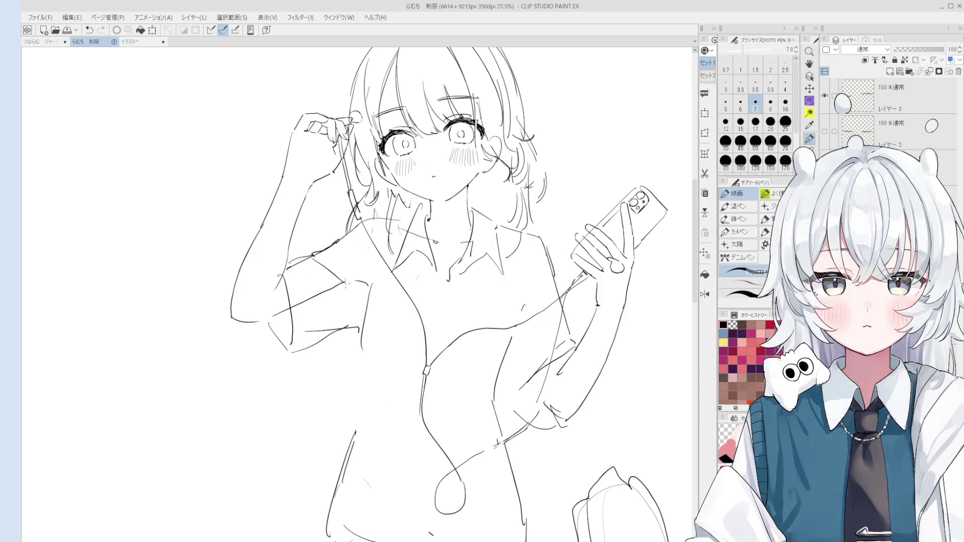
pyautogui.press('e')
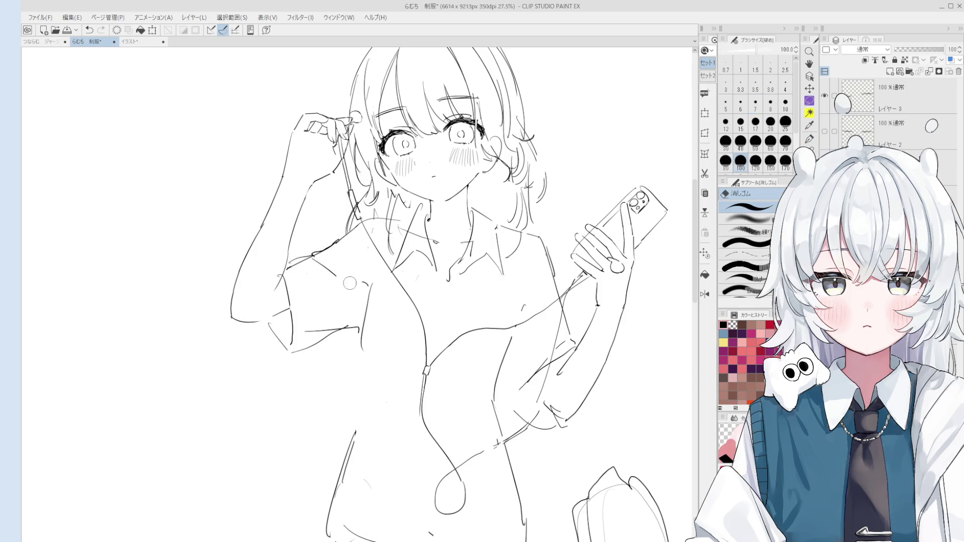
pyautogui.moveTo(299, 309); pyautogui.dragTo(361, 286)
pyautogui.press('p')
pyautogui.moveTo(321, 246); pyautogui.dragTo(368, 273)
pyautogui.moveTo(321, 246); pyautogui.dragTo(370, 217)
pyautogui.hotkey('ctrl', 'z')
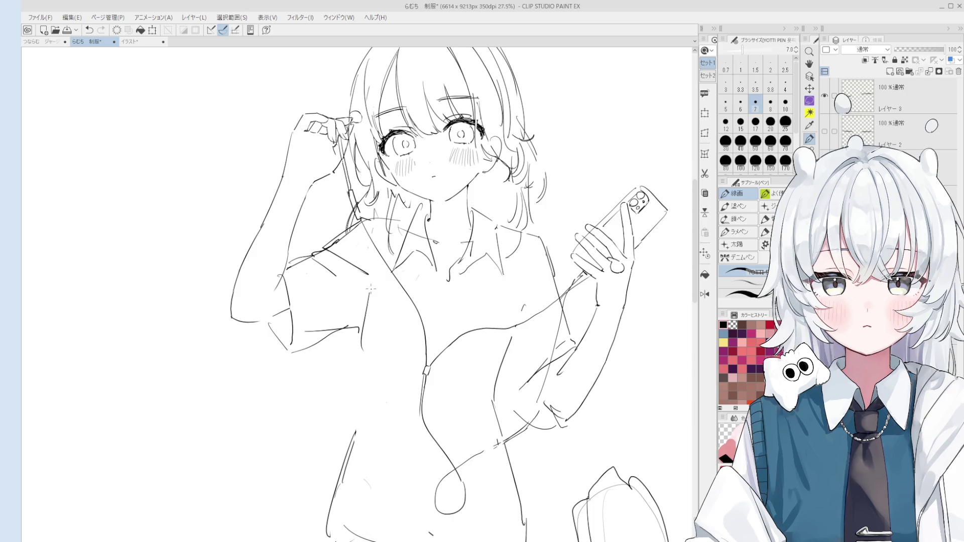
pyautogui.press('e')
# Step: Erase the hair right of her face and redraw its contour with the end curling inward
pyautogui.moveTo(524, 180)
pyautogui.mouseDown()
pyautogui.moveTo(523, 125)
pyautogui.moveTo(543, 185)
pyautogui.moveTo(526, 132)
pyautogui.moveTo(533, 172)
pyautogui.mouseUp()
pyautogui.press('p')
pyautogui.hotkey('ctrl', 'z')
pyautogui.moveTo(522, 111); pyautogui.dragTo(532, 185)
pyautogui.hotkey('ctrl', 'z')
pyautogui.hotkey('ctrl', 'z')
pyautogui.moveTo(522, 110); pyautogui.dragTo(534, 188)
pyautogui.moveTo(537, 146)
pyautogui.mouseDown()
pyautogui.moveTo(518, 187)
pyautogui.moveTo(521, 174)
pyautogui.mouseUp()
# Step: Rework the hair strand right of the face with repeated strokes until satisfied
pyautogui.hotkey('ctrl', 'z')
pyautogui.moveTo(525, 133); pyautogui.dragTo(516, 185)
pyautogui.hotkey('ctrl', 'z')
pyautogui.hotkey('ctrl', 'z')
pyautogui.hotkey('ctrl', 'z')
pyautogui.hotkey('ctrl', 'z')
pyautogui.moveTo(523, 125); pyautogui.dragTo(516, 169)
pyautogui.hotkey('ctrl', 'z')
pyautogui.hotkey('ctrl', 'z')
pyautogui.moveTo(524, 128)
pyautogui.mouseDown()
pyautogui.moveTo(517, 168)
pyautogui.moveTo(499, 189)
pyautogui.mouseUp()
pyautogui.hotkey('ctrl', 'z')
pyautogui.hotkey('ctrl', 'z')
pyautogui.moveTo(521, 121)
pyautogui.mouseDown()
pyautogui.moveTo(503, 157)
pyautogui.moveTo(519, 134)
pyautogui.mouseUp()
pyautogui.press('e')
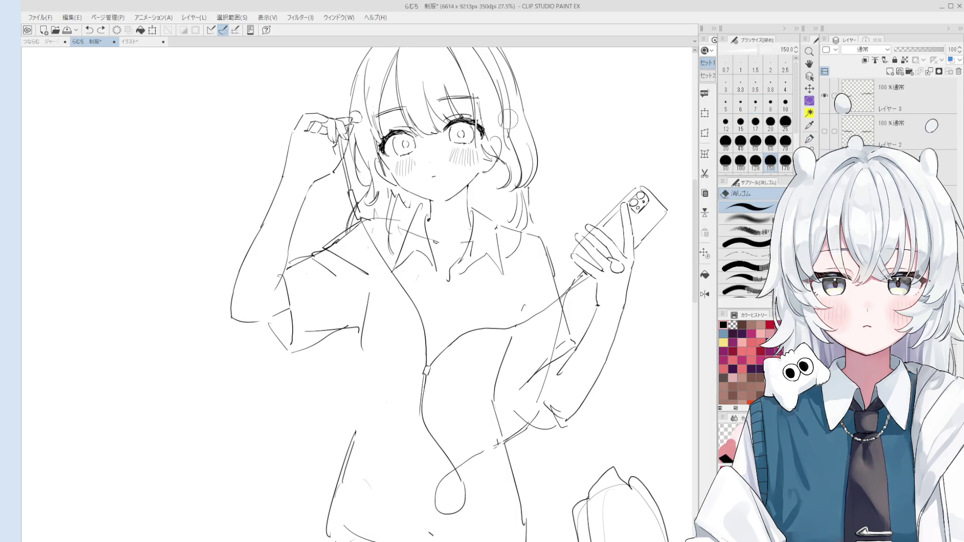
pyautogui.hotkey('ctrl', 'z')
pyautogui.moveTo(520, 98); pyautogui.dragTo(505, 158)
pyautogui.hotkey('ctrl', 'z')
pyautogui.moveTo(513, 124); pyautogui.dragTo(497, 161)
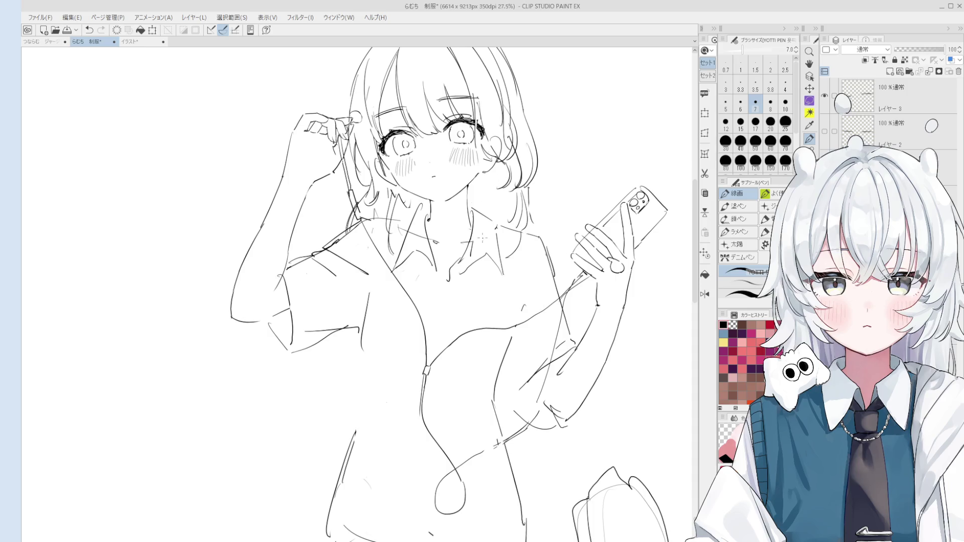
pyautogui.scroll(1, 481, 234)
pyautogui.scroll(1, 481, 234)
# Step: Erase the stray collar lines and redraw the neck and collar
pyautogui.press('e')
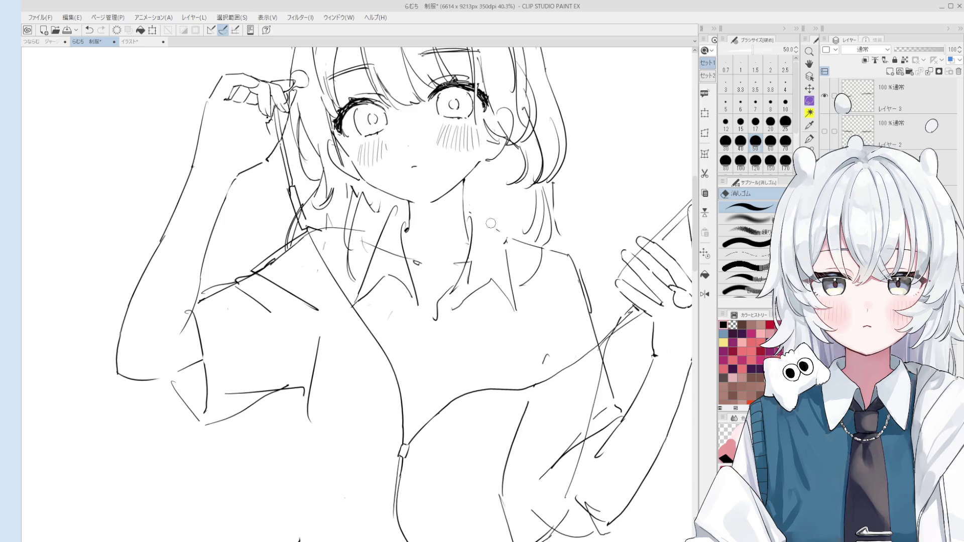
pyautogui.press('p')
pyautogui.press('e')
pyautogui.moveTo(509, 243)
pyautogui.mouseDown()
pyautogui.moveTo(512, 286)
pyautogui.moveTo(458, 307)
pyautogui.moveTo(472, 289)
pyautogui.mouseUp()
pyautogui.press(']')
pyautogui.press(']')
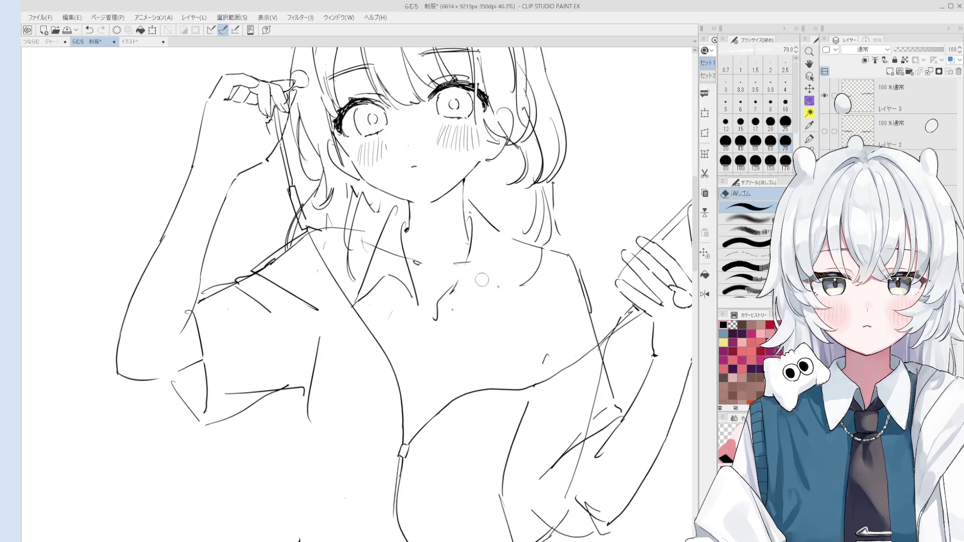
pyautogui.press('p')
pyautogui.scroll(-1, 502, 286)
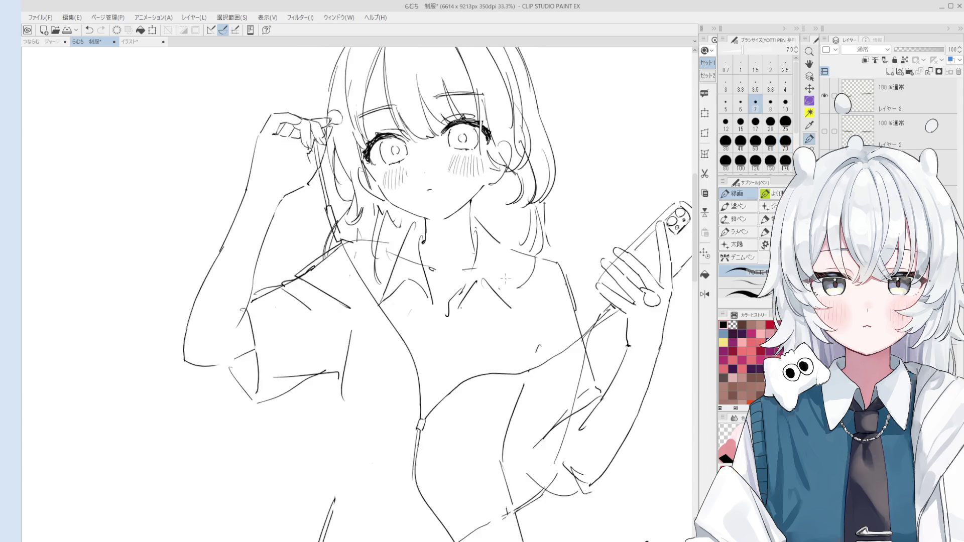
pyautogui.scroll(-1, 503, 284)
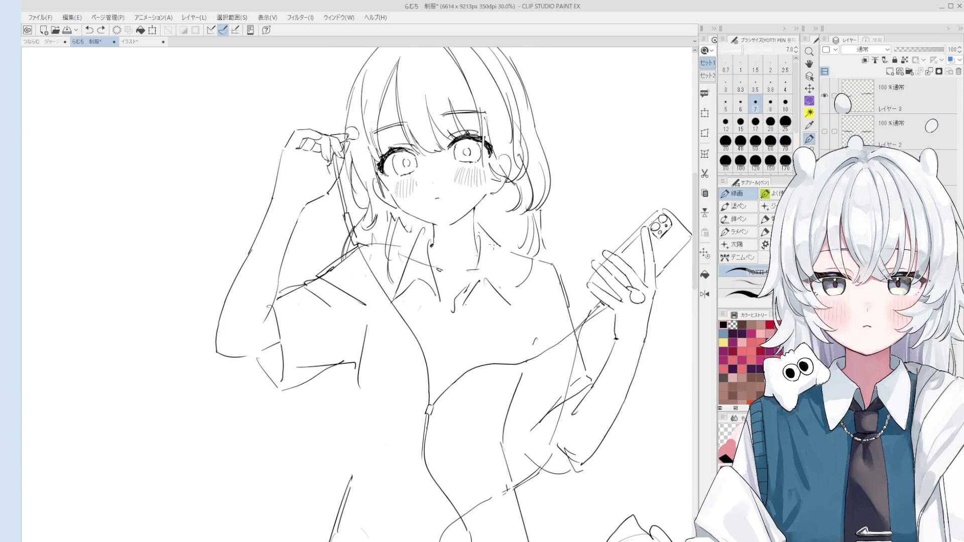
pyautogui.scroll(-2, 494, 247)
pyautogui.press('e')
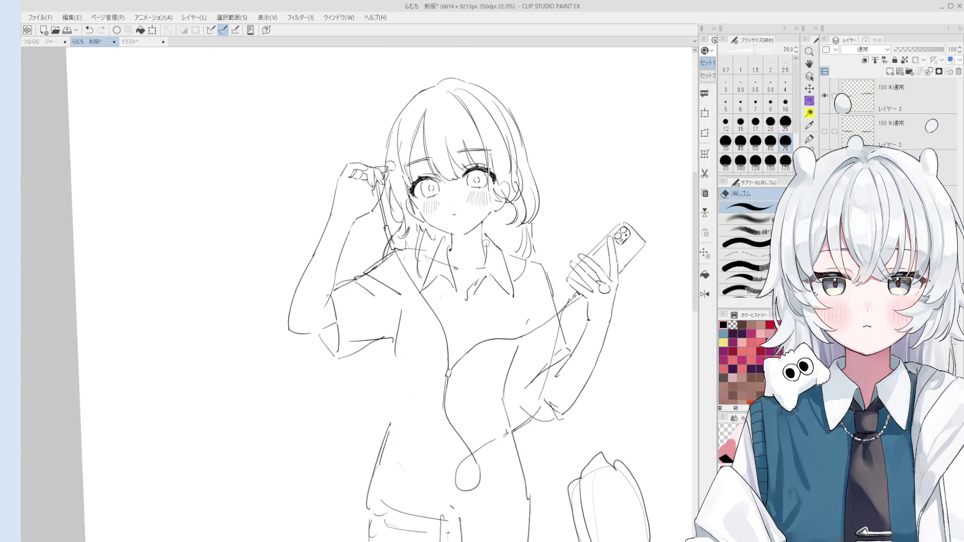
pyautogui.scroll(-1, 485, 243)
pyautogui.press(']')
pyautogui.press(']')
pyautogui.press(']')
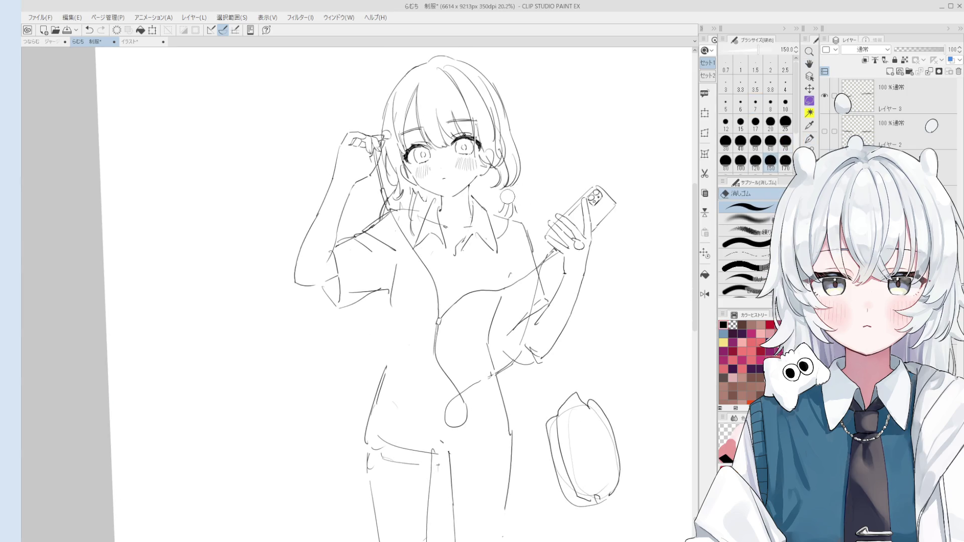
pyautogui.press('p')
pyautogui.hotkey('ctrl', 'z')
pyautogui.moveTo(500, 171)
pyautogui.mouseDown()
pyautogui.moveTo(513, 219)
pyautogui.moveTo(493, 266)
pyautogui.mouseUp()
# Step: Redraw the chest line and draw hair strands falling over her chest, undoing misplaced strokes
pyautogui.hotkey('ctrl', 'z')
pyautogui.moveTo(509, 231); pyautogui.dragTo(504, 319)
pyautogui.hotkey('ctrl', 'z')
pyautogui.moveTo(491, 239)
pyautogui.mouseDown()
pyautogui.moveTo(472, 317)
pyautogui.moveTo(484, 312)
pyautogui.mouseUp()
pyautogui.moveTo(476, 276)
pyautogui.mouseDown()
pyautogui.moveTo(473, 324)
pyautogui.moveTo(489, 330)
pyautogui.mouseUp()
pyautogui.hotkey('ctrl', 'z')
pyautogui.moveTo(487, 321); pyautogui.dragTo(497, 333)
pyautogui.hotkey('ctrl', 'z')
pyautogui.moveTo(520, 235); pyautogui.dragTo(519, 256)
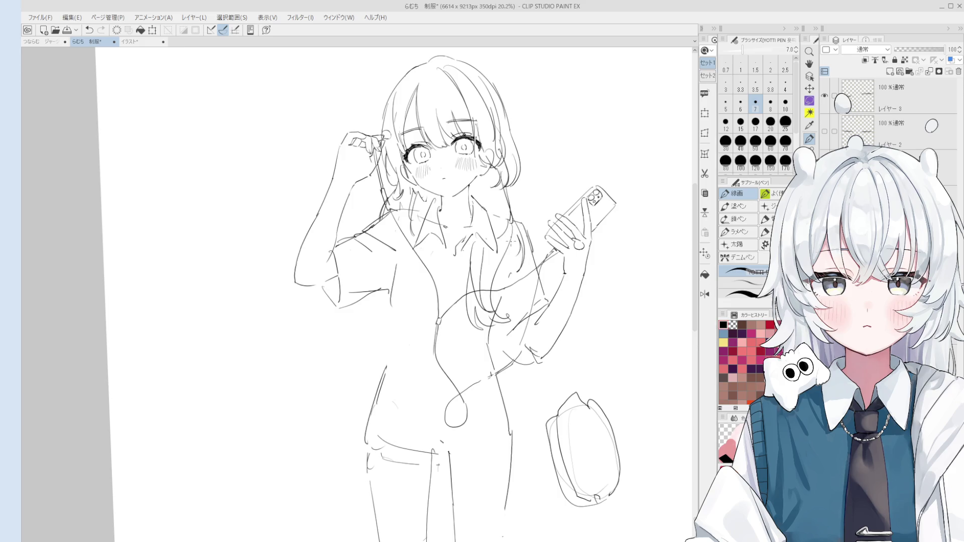
pyautogui.hotkey('ctrl', 'z')
pyautogui.moveTo(501, 186); pyautogui.dragTo(498, 226)
pyautogui.scroll(-2, 497, 204)
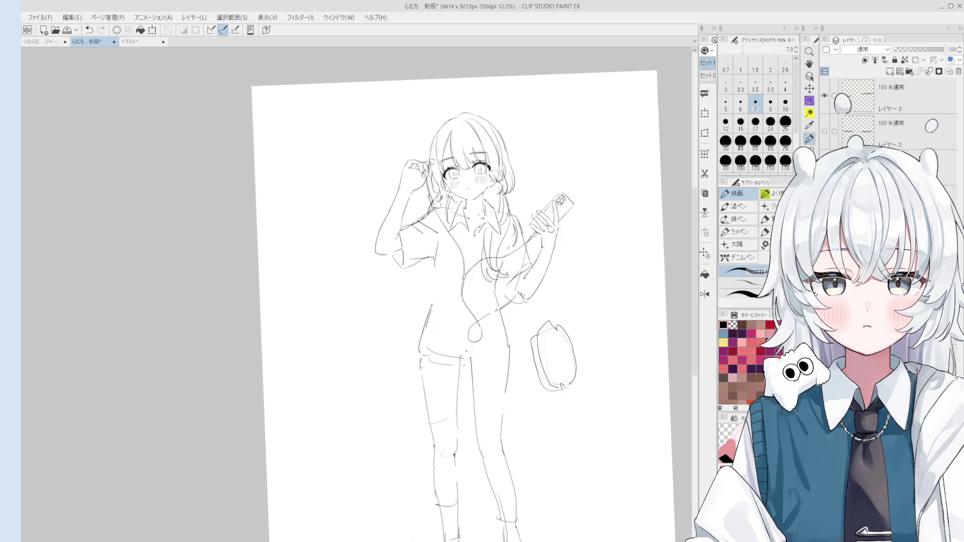
pyautogui.scroll(2, 457, 211)
# Step: Draw long hair strands along the torso and reposition the sketch in view
pyautogui.moveTo(429, 204)
pyautogui.mouseDown()
pyautogui.moveTo(447, 287)
pyautogui.moveTo(448, 266)
pyautogui.moveTo(448, 317)
pyautogui.moveTo(462, 331)
pyautogui.mouseUp()
pyautogui.hotkey('ctrl', 'z')
pyautogui.hotkey('ctrl', 'z')
pyautogui.moveTo(466, 239)
pyautogui.mouseDown()
pyautogui.moveTo(465, 317)
pyautogui.moveTo(457, 326)
pyautogui.mouseUp()
pyautogui.hotkey('ctrl', 'z')
pyautogui.scroll(-2, 437, 294)
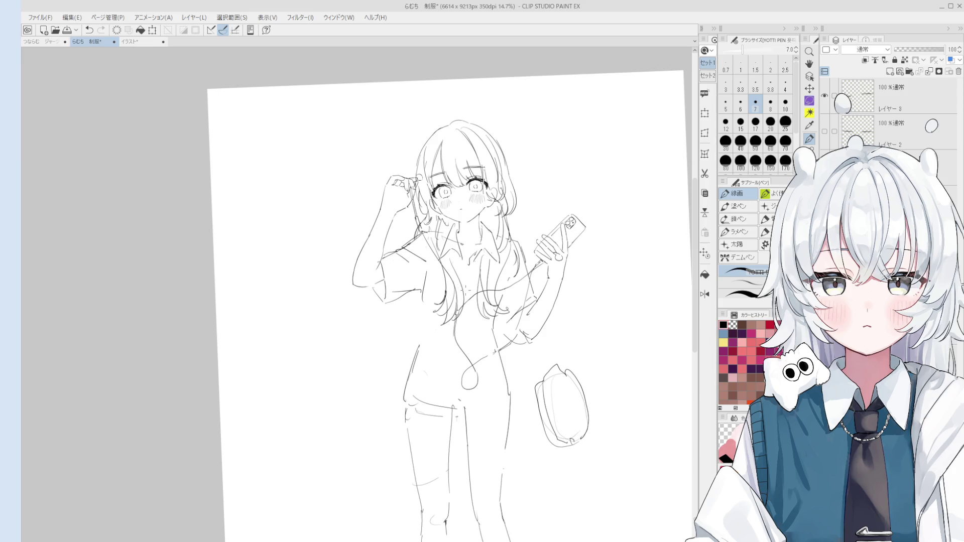
pyautogui.press('space')
pyautogui.scroll(1, 484, 232)
pyautogui.moveTo(467, 249); pyautogui.dragTo(485, 232)
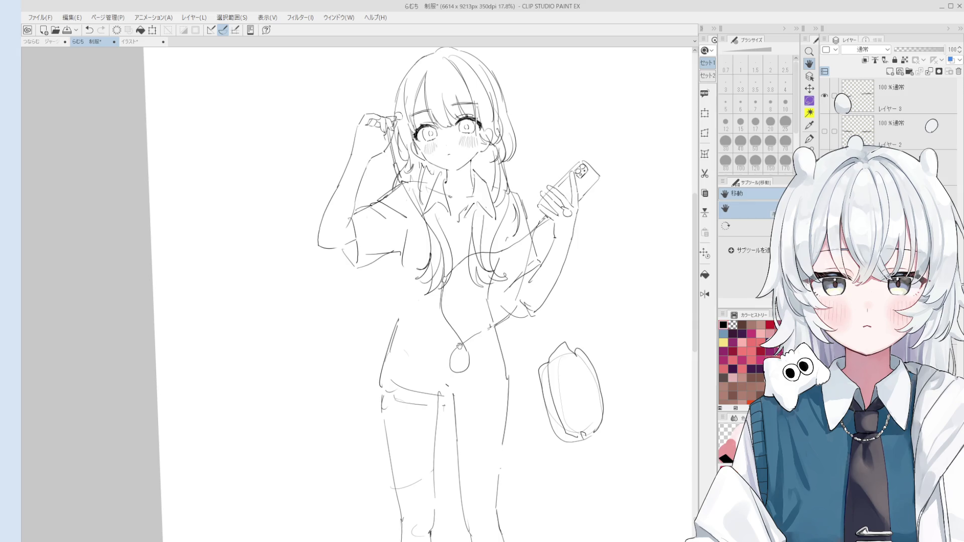
pyautogui.press('e')
pyautogui.scroll(2, 452, 295)
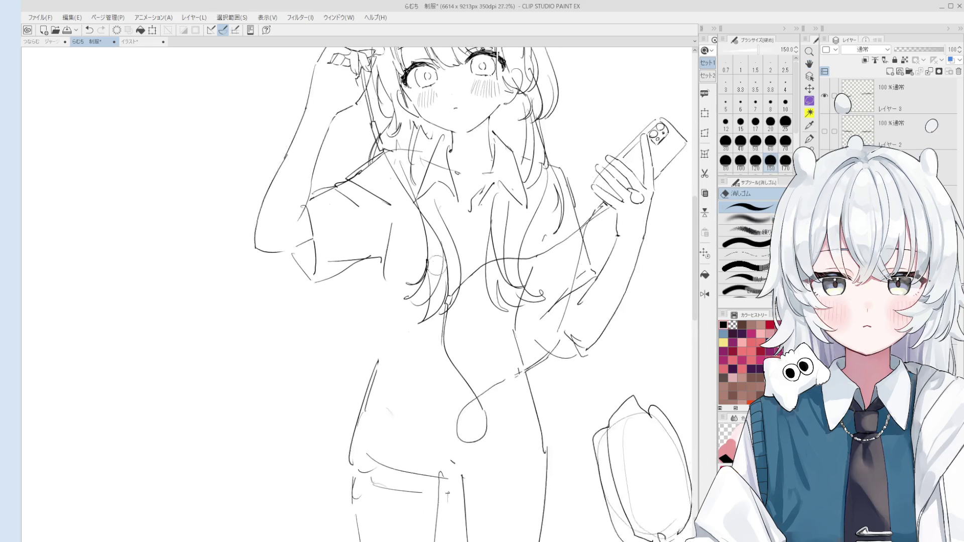
# Step: Try short hatching strokes on the chest and discard them
pyautogui.press('p')
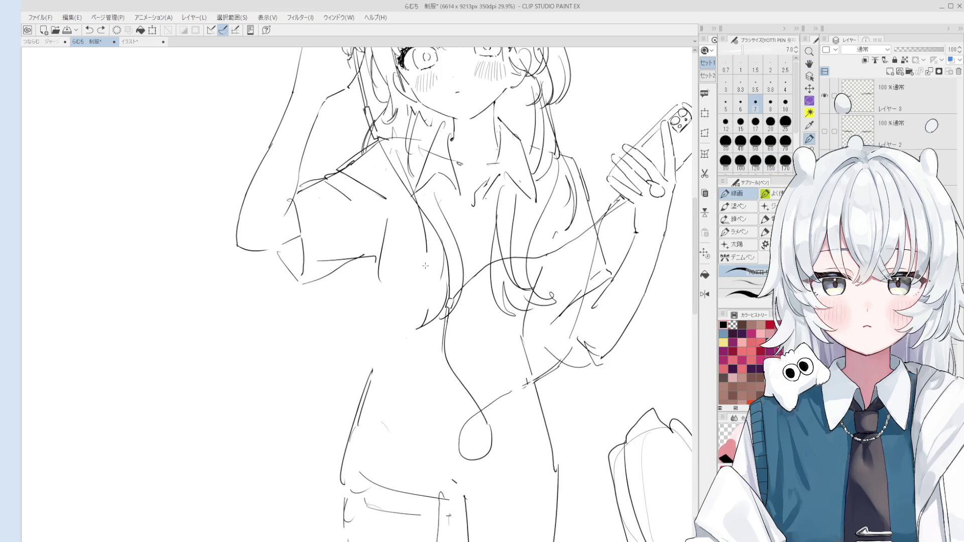
pyautogui.moveTo(400, 286)
pyautogui.mouseDown()
pyautogui.moveTo(422, 291)
pyautogui.moveTo(426, 321)
pyautogui.moveTo(452, 288)
pyautogui.moveTo(418, 324)
pyautogui.moveTo(403, 306)
pyautogui.moveTo(435, 281)
pyautogui.moveTo(426, 260)
pyautogui.moveTo(424, 275)
pyautogui.mouseUp()
pyautogui.hotkey('ctrl', 'z')
pyautogui.hotkey('ctrl', 'z')
pyautogui.hotkey('ctrl', 'z')
pyautogui.hotkey('ctrl', 'z')
pyautogui.hotkey('ctrl', 'z')
pyautogui.hotkey('ctrl', 'z')
pyautogui.scroll(-3, 358, 293)
pyautogui.hotkey('ctrl', 'z')
pyautogui.hotkey('ctrl', 'z')
pyautogui.hotkey('ctrl', 'z')
pyautogui.hotkey('ctrl', 'z')
# Step: Tidy the hair and earphone cord lines across her chest with Pen and Eraser
pyautogui.moveTo(455, 208); pyautogui.dragTo(438, 257)
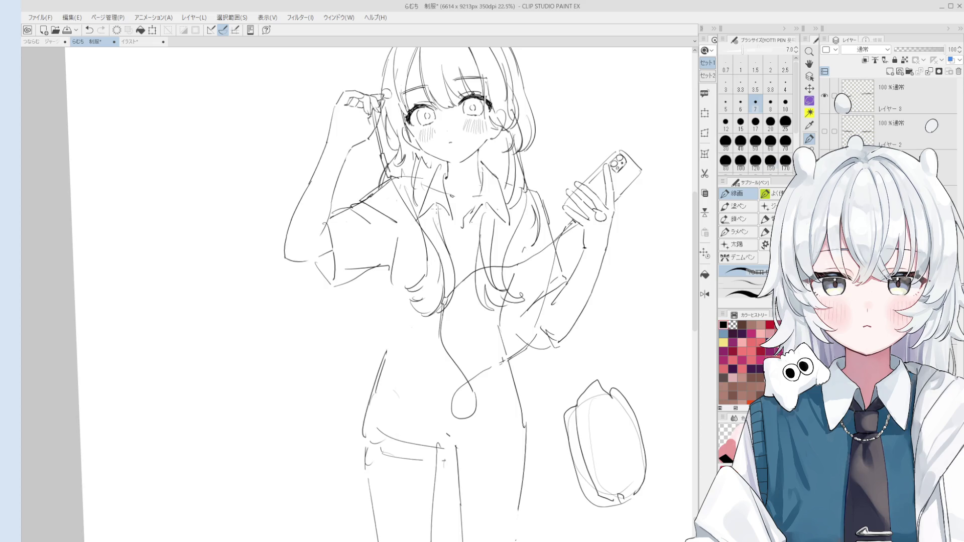
pyautogui.press('e')
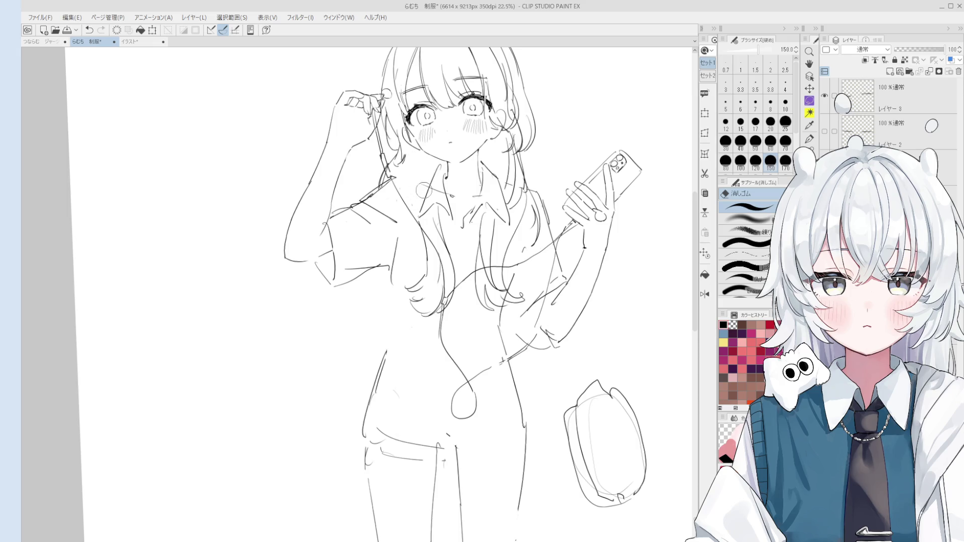
pyautogui.press('p')
pyautogui.scroll(2, 442, 214)
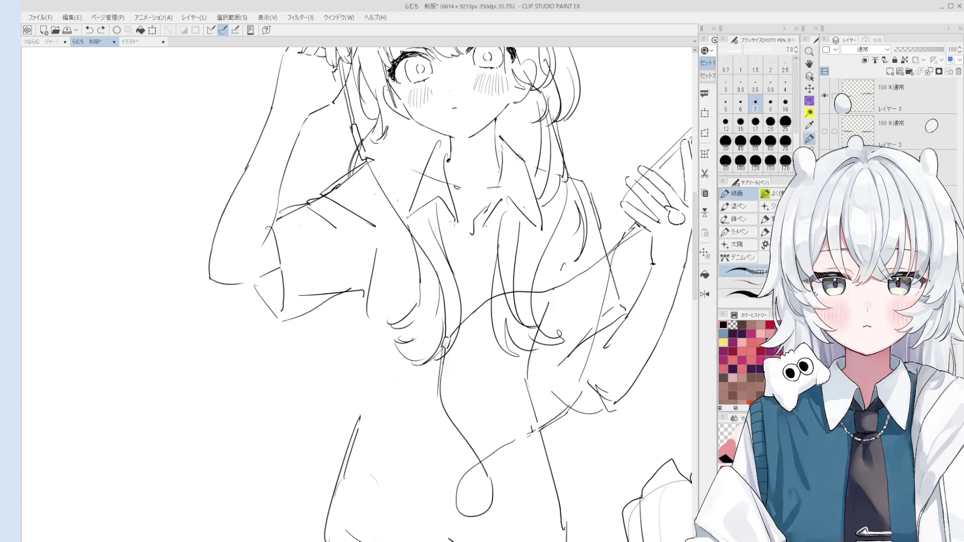
pyautogui.press('e')
pyautogui.press('p')
pyautogui.scroll(-1, 452, 147)
# Step: Mirror the canvas to check the pose and add a short line near the earphone hand
pyautogui.press('h')
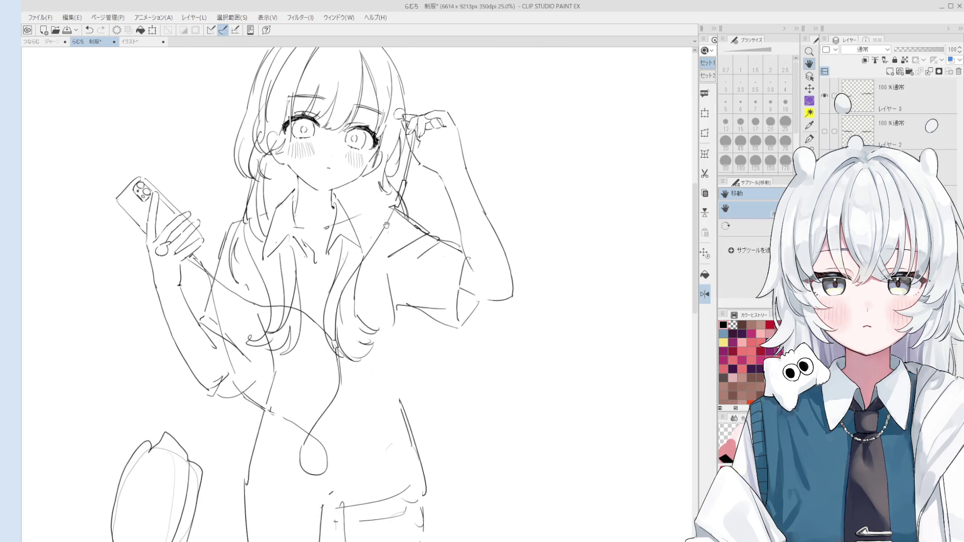
pyautogui.scroll(1, 339, 202)
pyautogui.press('p')
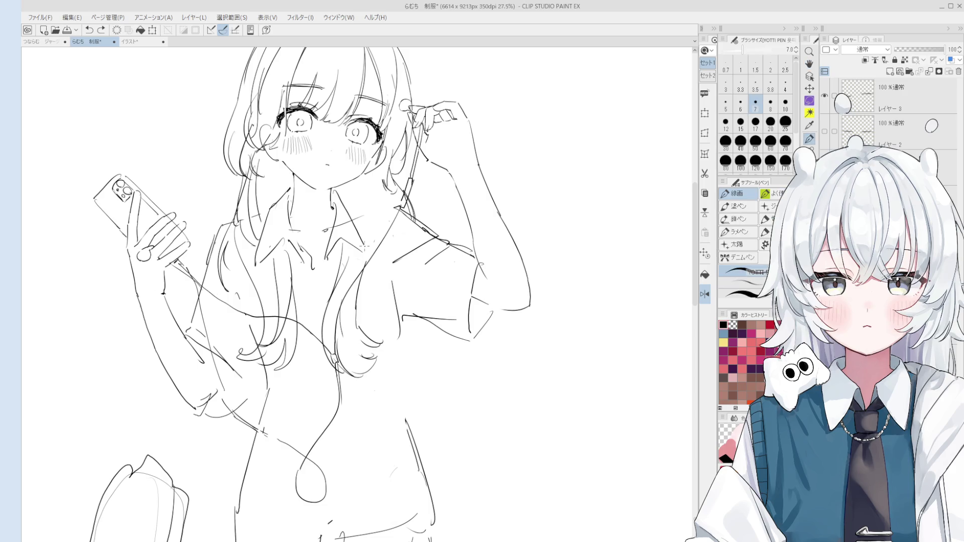
pyautogui.scroll(5, 342, 144)
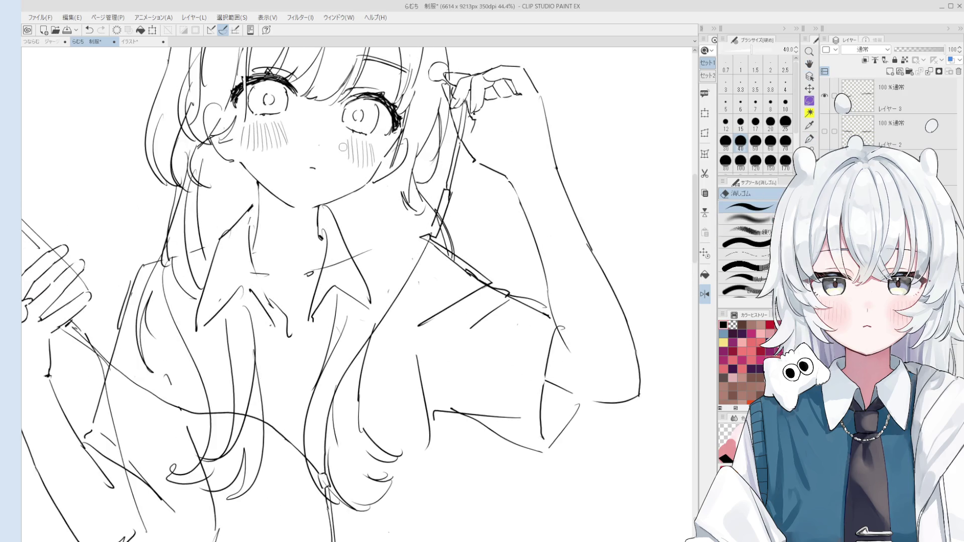
pyautogui.scroll(-1, 352, 168)
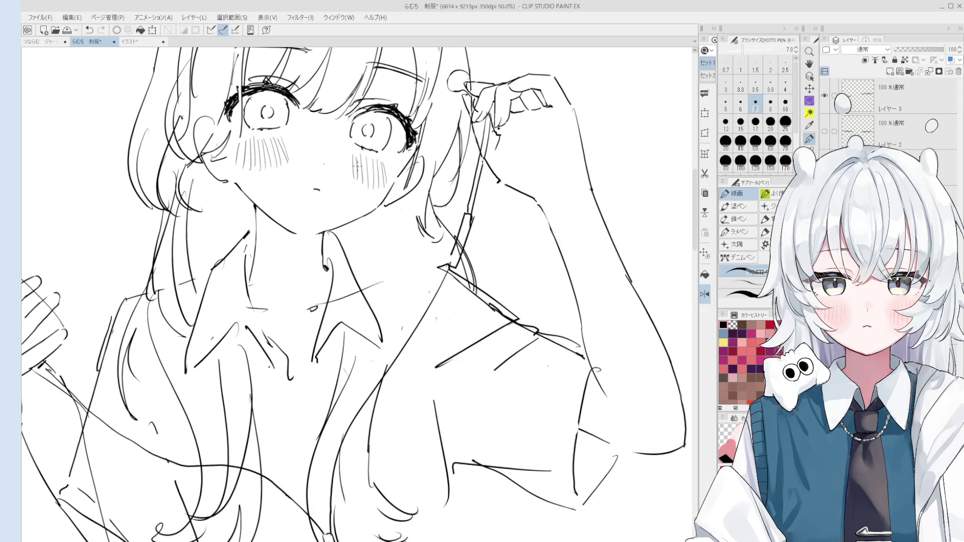
pyautogui.press('e')
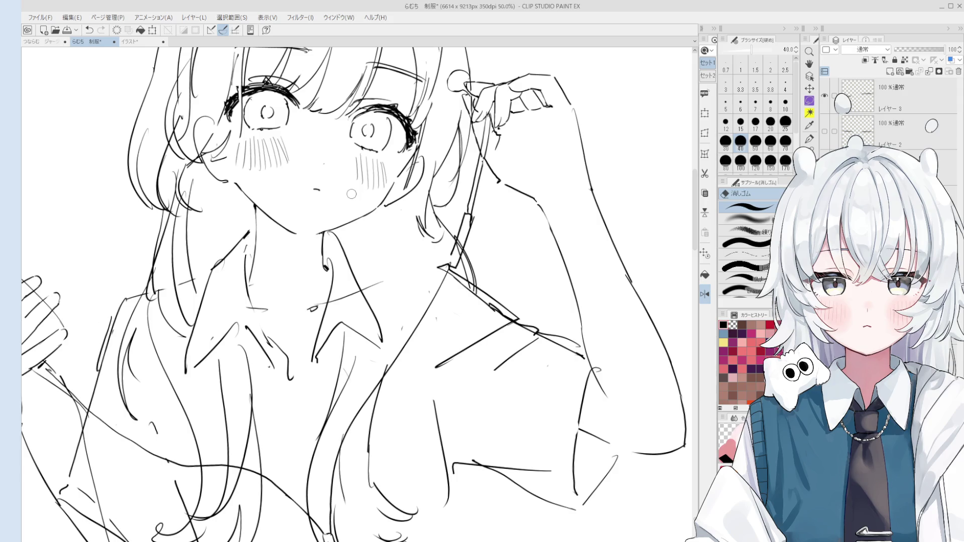
pyautogui.scroll(-3, 351, 193)
pyautogui.press('p')
pyautogui.moveTo(378, 259); pyautogui.dragTo(394, 258)
pyautogui.scroll(-1, 402, 256)
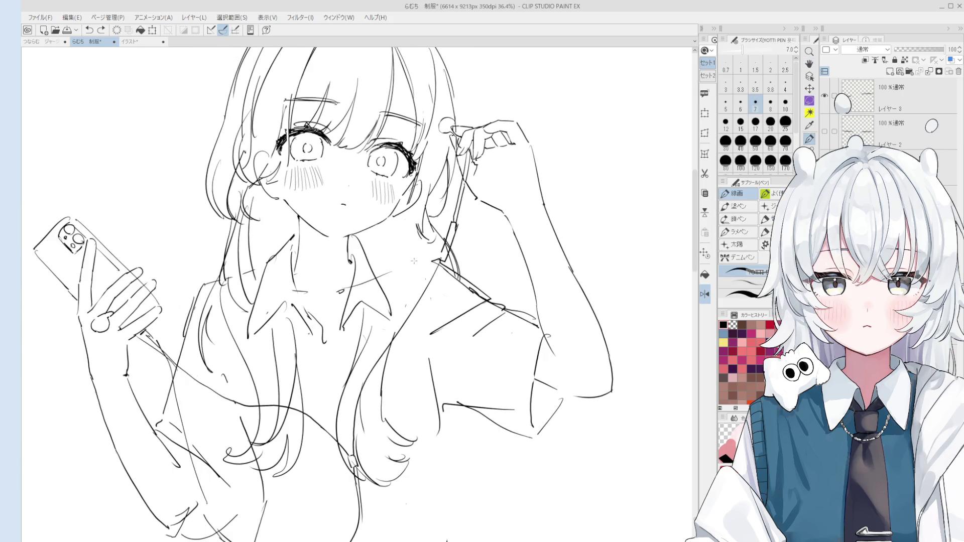
pyautogui.scroll(-1, 383, 260)
pyautogui.scroll(-1, 419, 260)
pyautogui.scroll(-1, 419, 257)
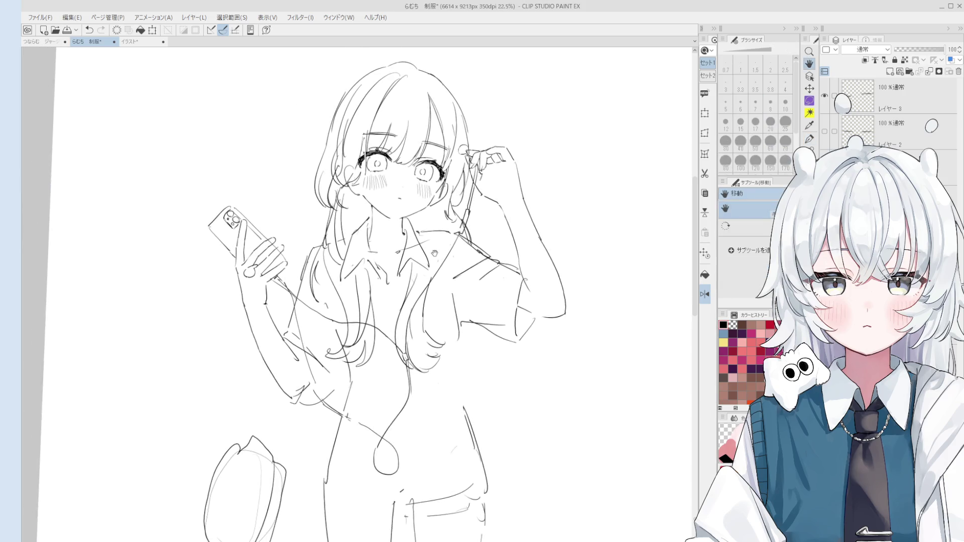
pyautogui.moveTo(408, 281); pyautogui.dragTo(405, 279)
# Step: Redraw the side hair strand, retrying and cleaning it with the Eraser
pyautogui.hotkey('ctrl', 'z')
pyautogui.moveTo(411, 258); pyautogui.dragTo(396, 331)
pyautogui.hotkey('ctrl', 'z')
pyautogui.moveTo(410, 261); pyautogui.dragTo(395, 339)
pyautogui.press('e')
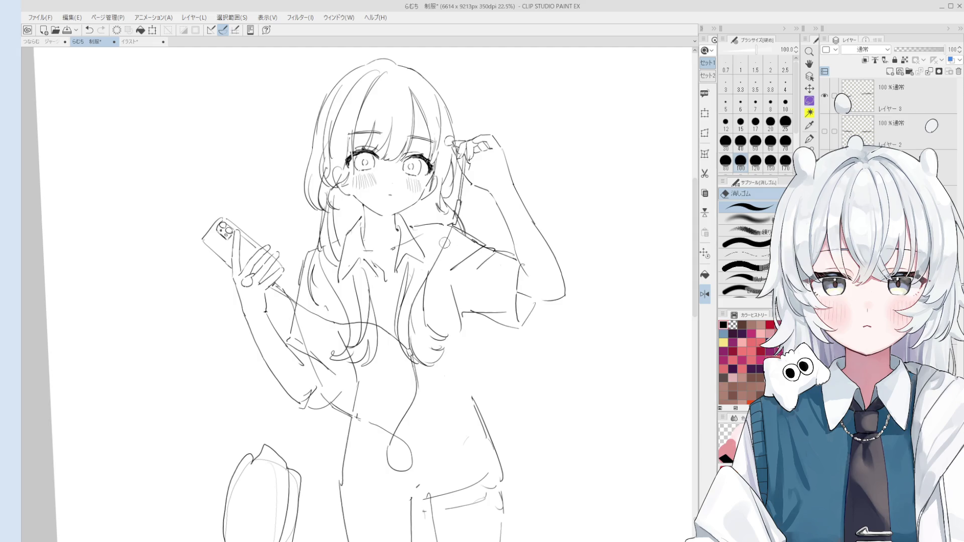
pyautogui.press('p')
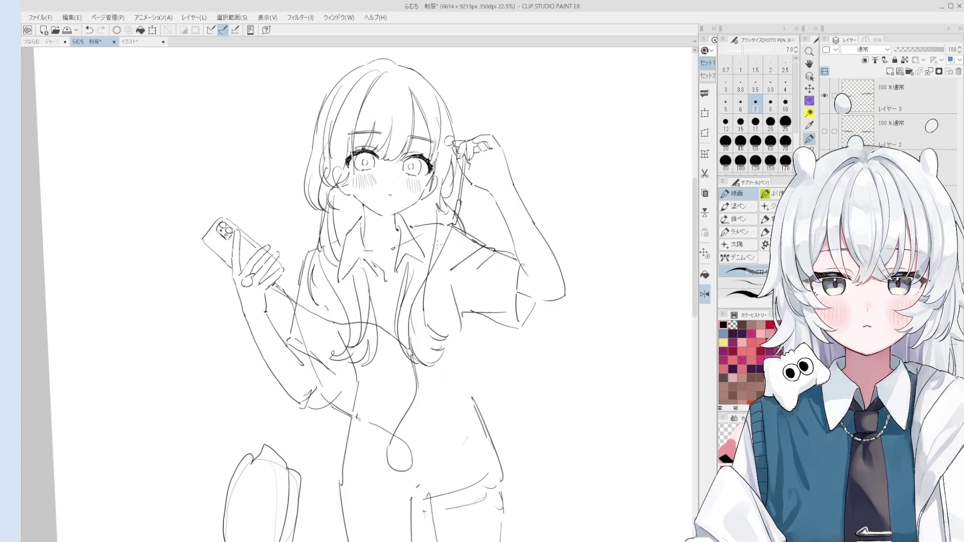
pyautogui.press('e')
pyautogui.scroll(2, 434, 229)
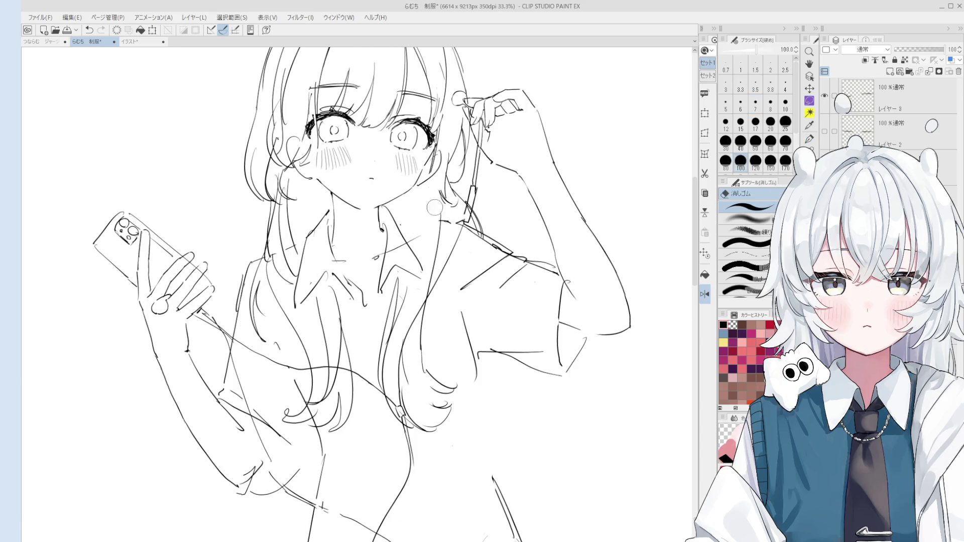
pyautogui.press('p')
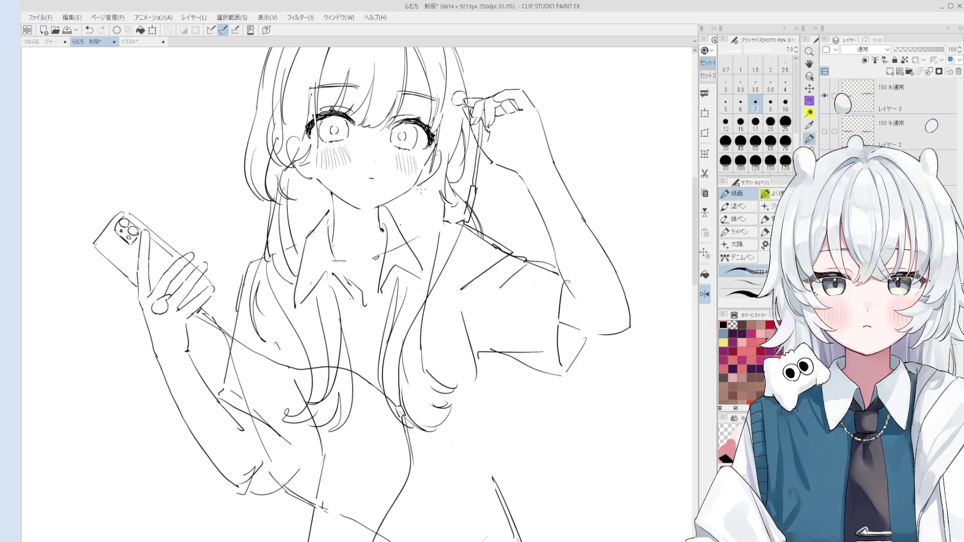
pyautogui.scroll(-1, 420, 219)
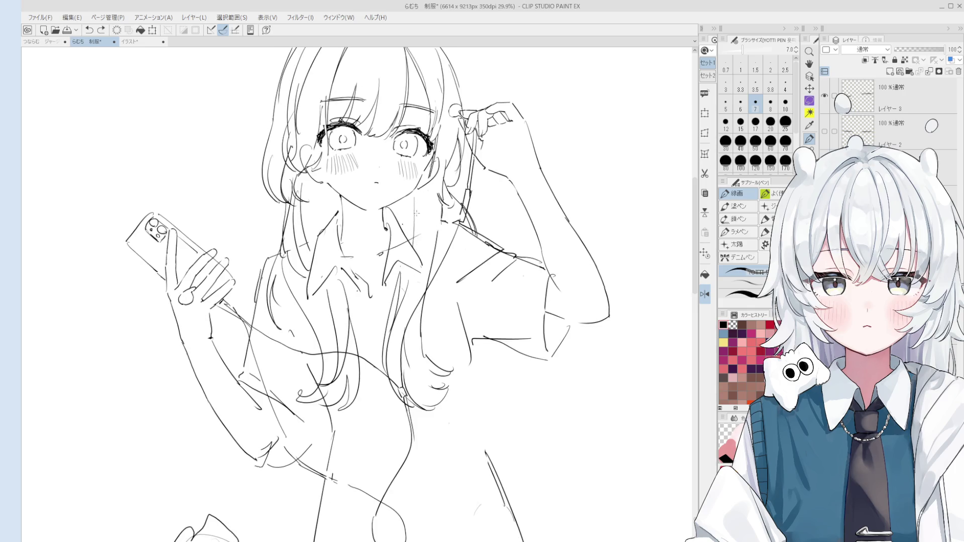
pyautogui.scroll(-1, 421, 230)
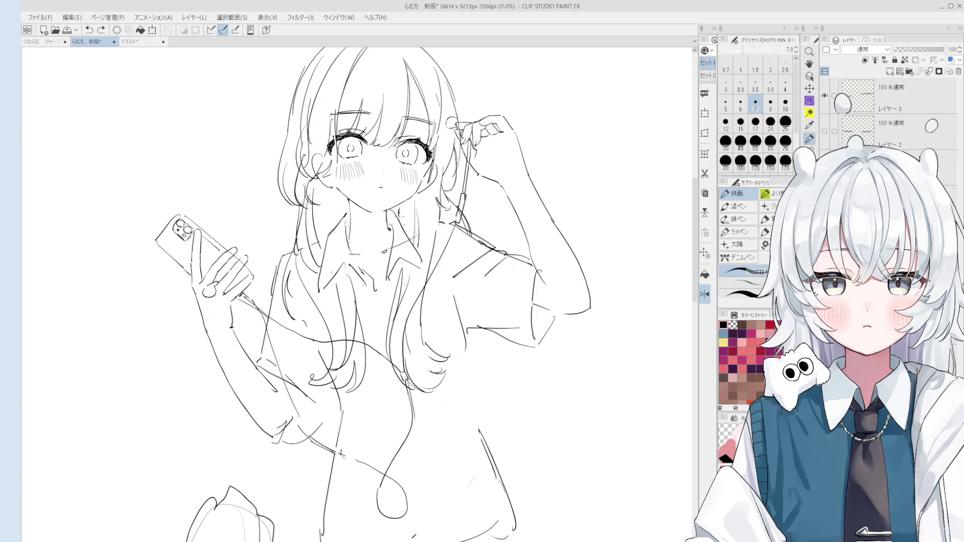
pyautogui.scroll(-2, 404, 217)
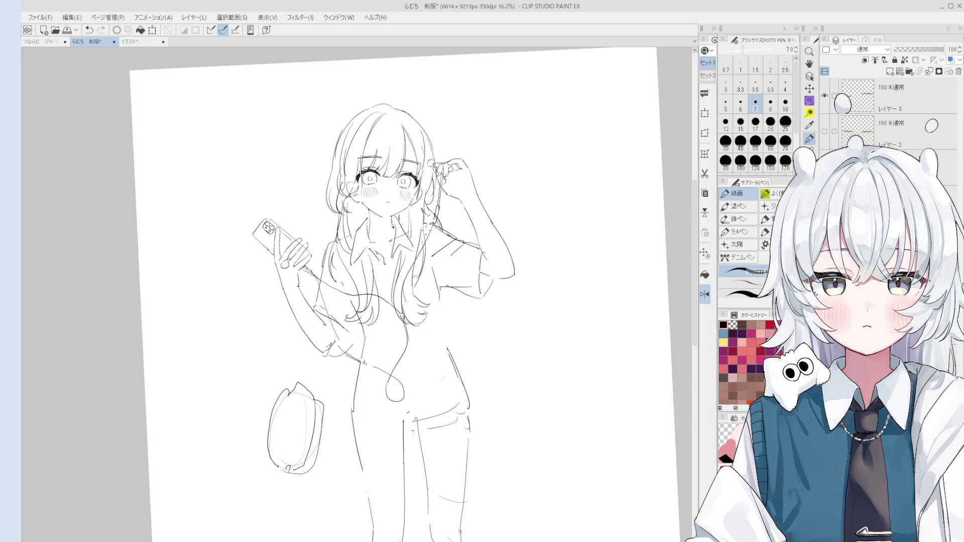
pyautogui.scroll(2, 407, 286)
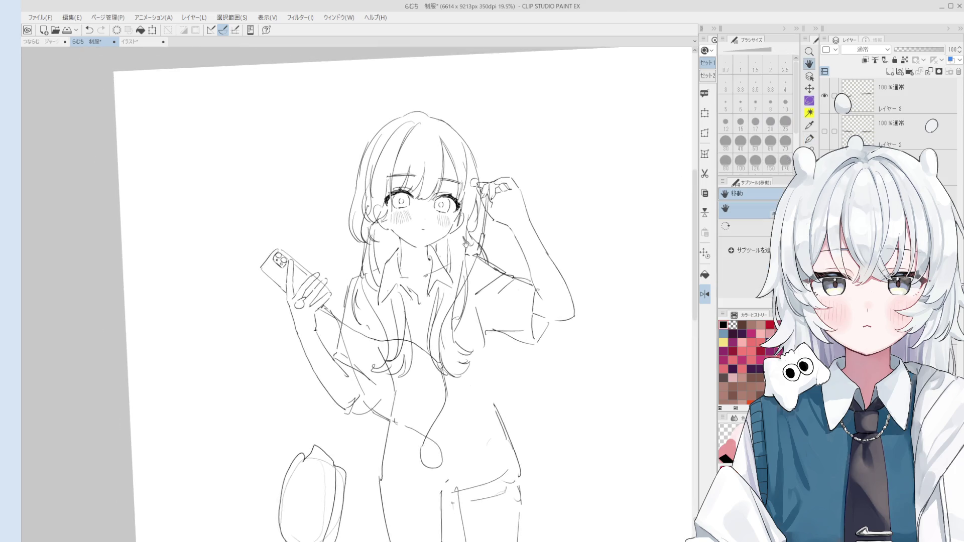
# Step: Erase the rough bag sketch at lower left beside her legs
pyautogui.moveTo(445, 354); pyautogui.dragTo(451, 236)
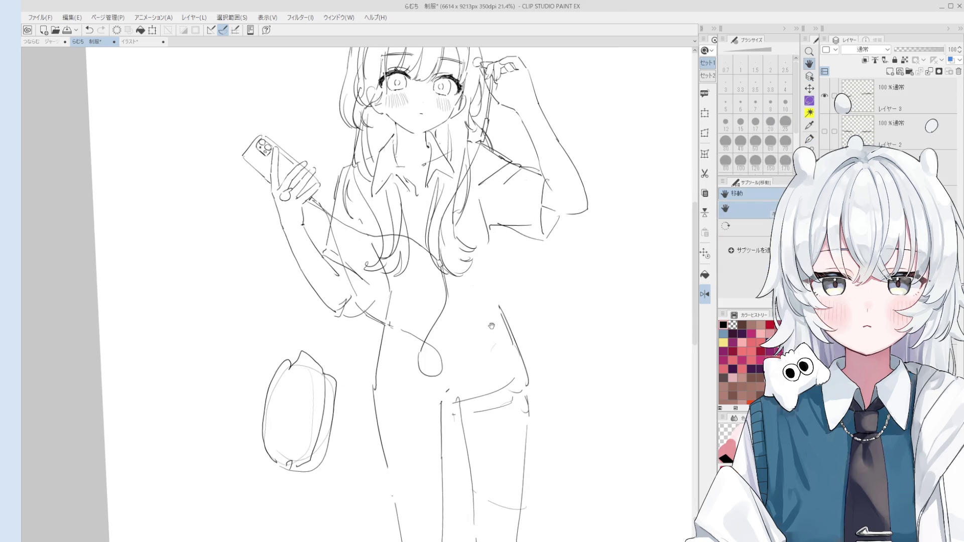
pyautogui.moveTo(493, 325); pyautogui.dragTo(482, 351)
pyautogui.press('e')
pyautogui.moveTo(301, 430)
pyautogui.mouseDown()
pyautogui.moveTo(280, 387)
pyautogui.moveTo(293, 453)
pyautogui.mouseUp()
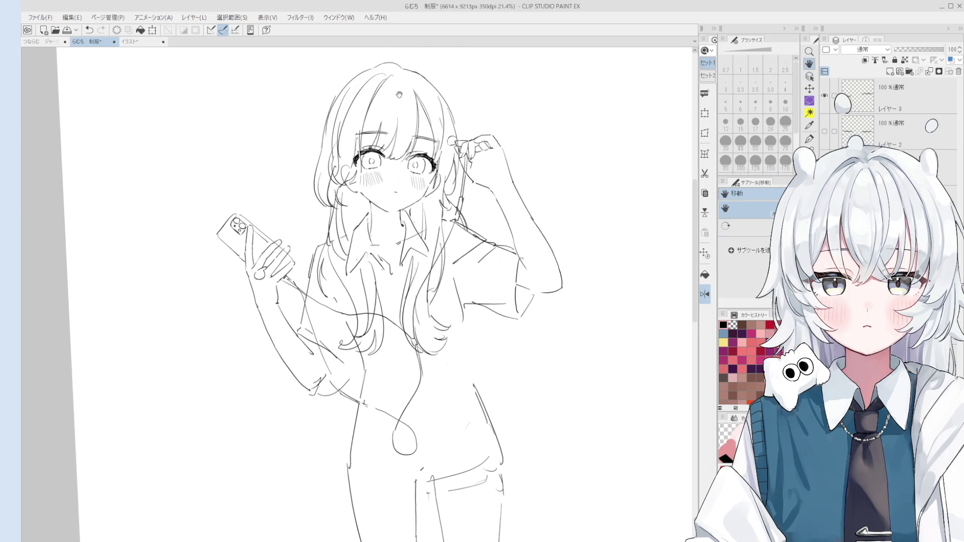
pyautogui.press('o')
pyautogui.scroll(1, 519, 298)
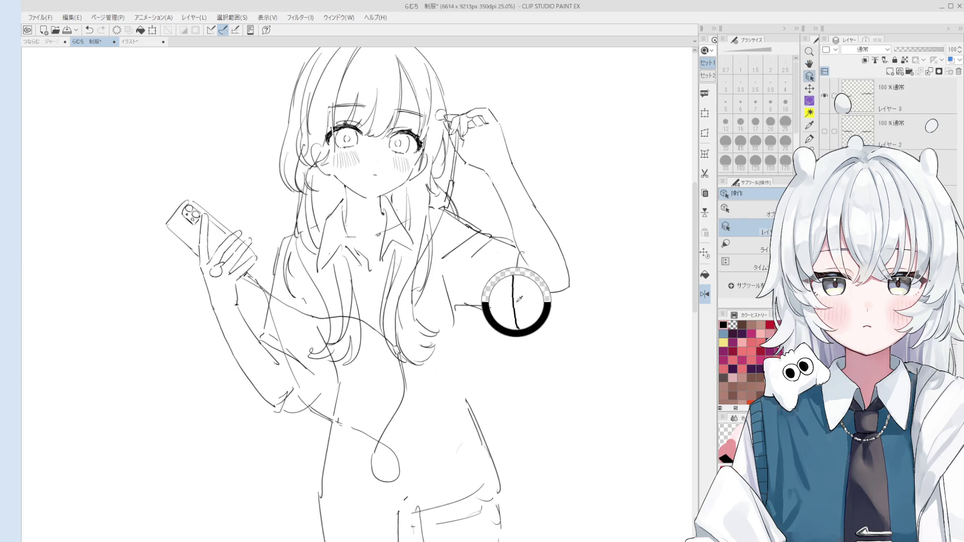
# Step: Check the whole pose, try a short line down the shirt front, then erase it
pyautogui.press('p')
pyautogui.press('p')
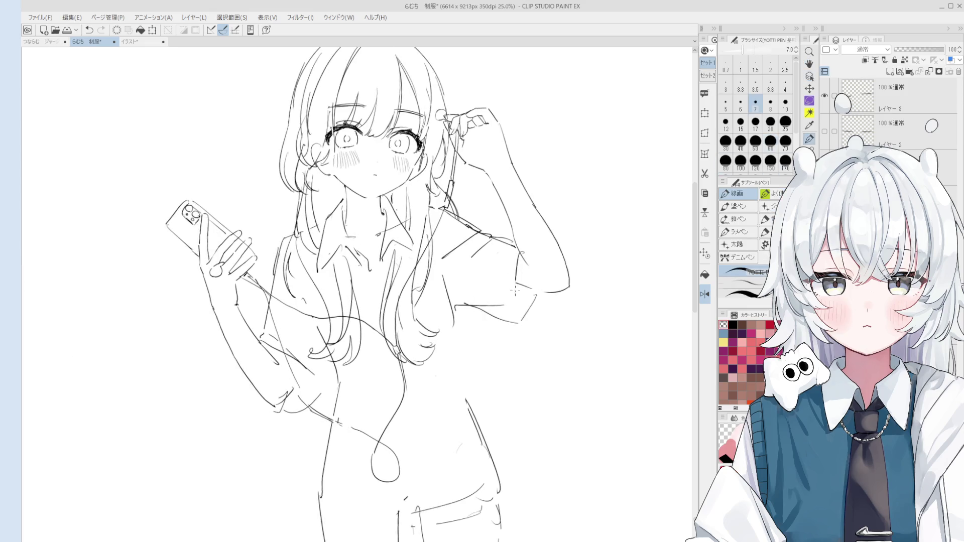
pyautogui.press('p')
pyautogui.scroll(1, 516, 283)
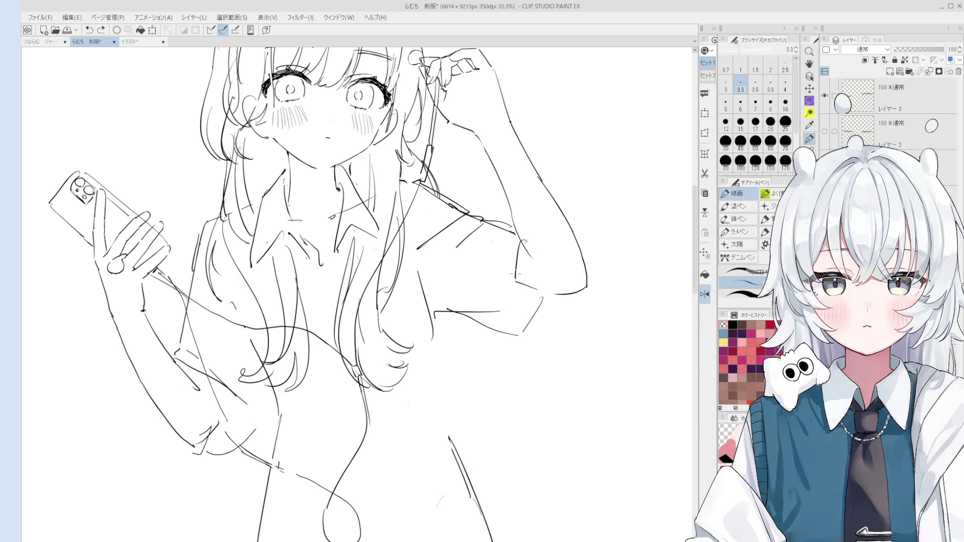
pyautogui.scroll(1, 516, 278)
pyautogui.press('p')
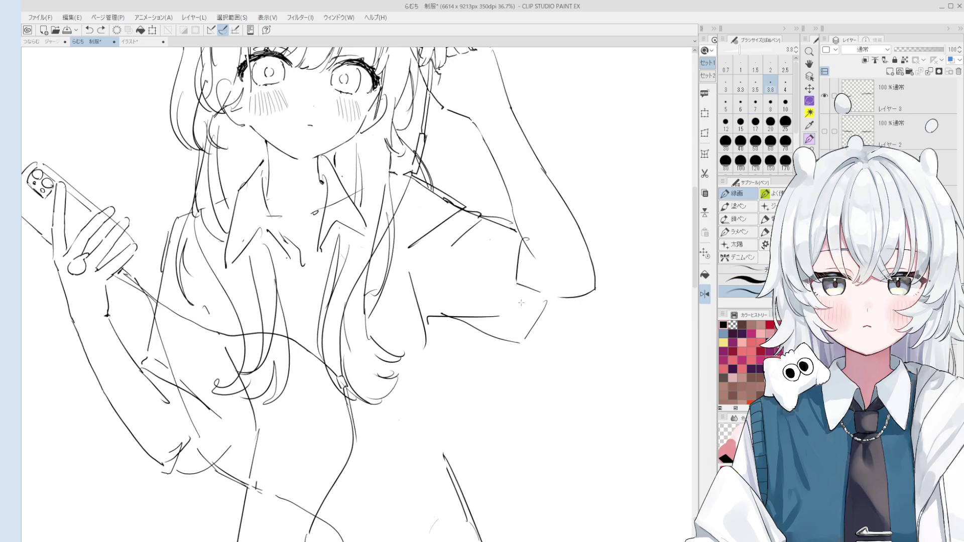
pyautogui.scroll(-2, 521, 331)
pyautogui.moveTo(520, 346); pyautogui.dragTo(557, 410)
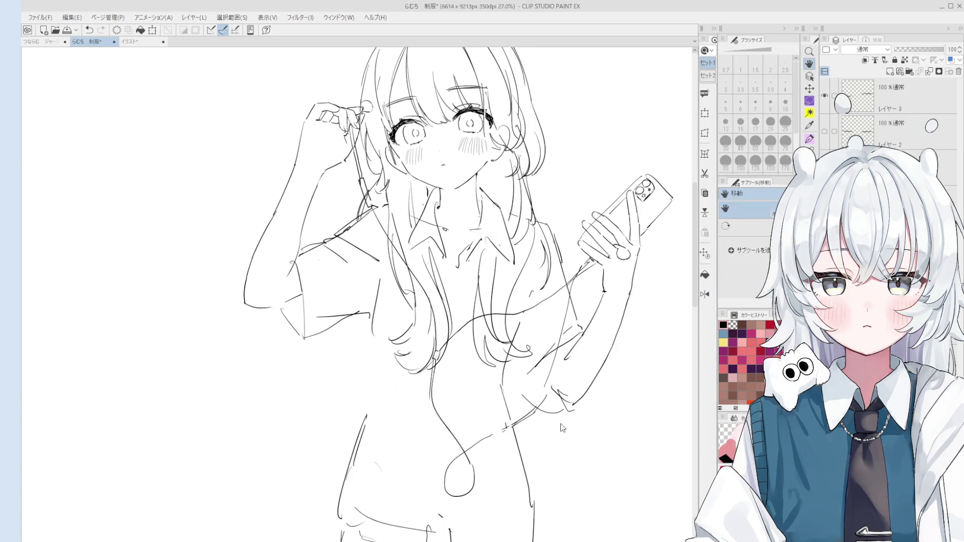
pyautogui.press('p')
pyautogui.moveTo(403, 355); pyautogui.dragTo(376, 286)
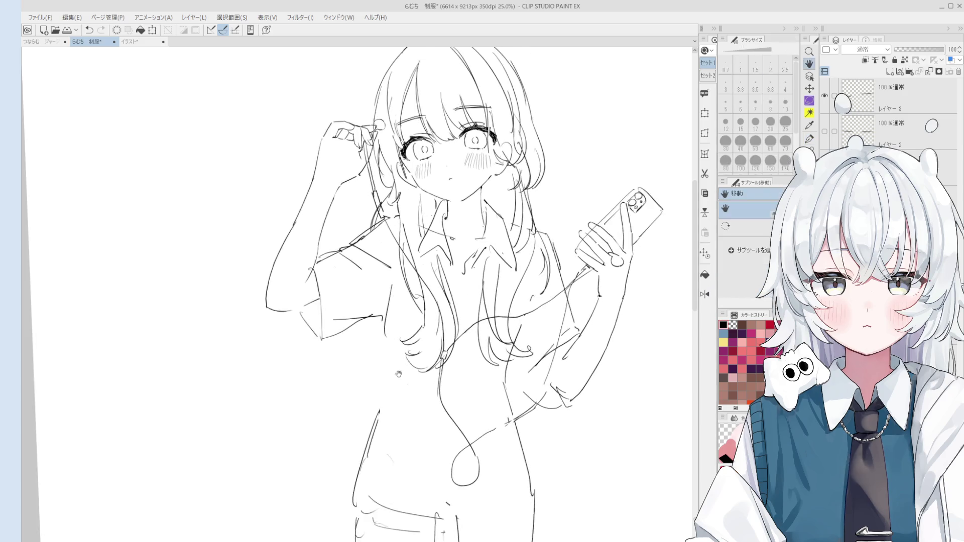
pyautogui.scroll(-1, 377, 286)
pyautogui.moveTo(365, 224); pyautogui.dragTo(361, 266)
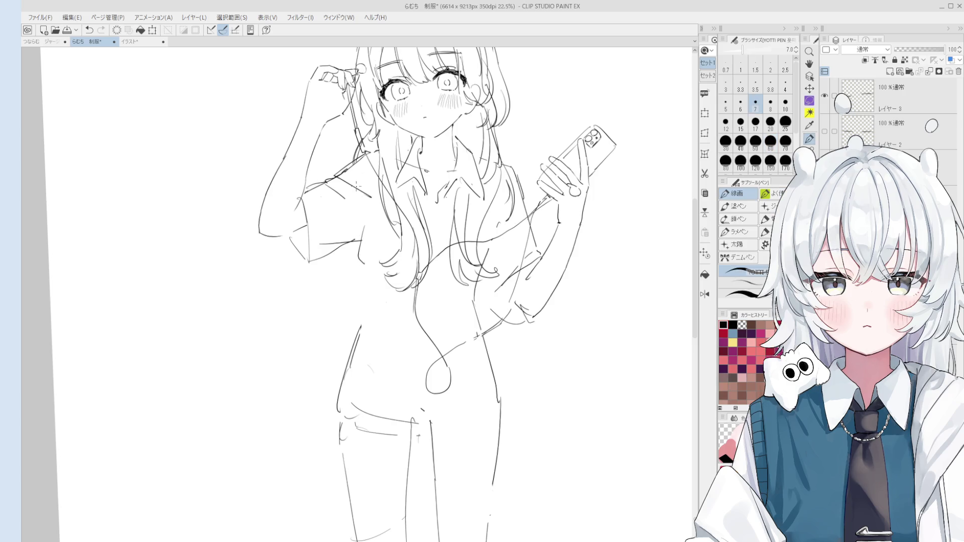
pyautogui.press('e')
pyautogui.moveTo(364, 226); pyautogui.dragTo(355, 266)
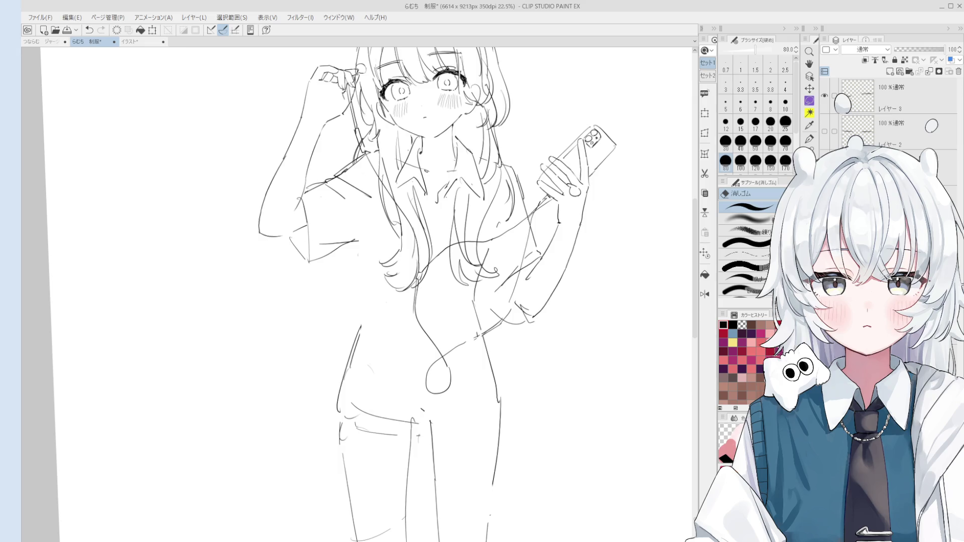
pyautogui.scroll(2, 398, 207)
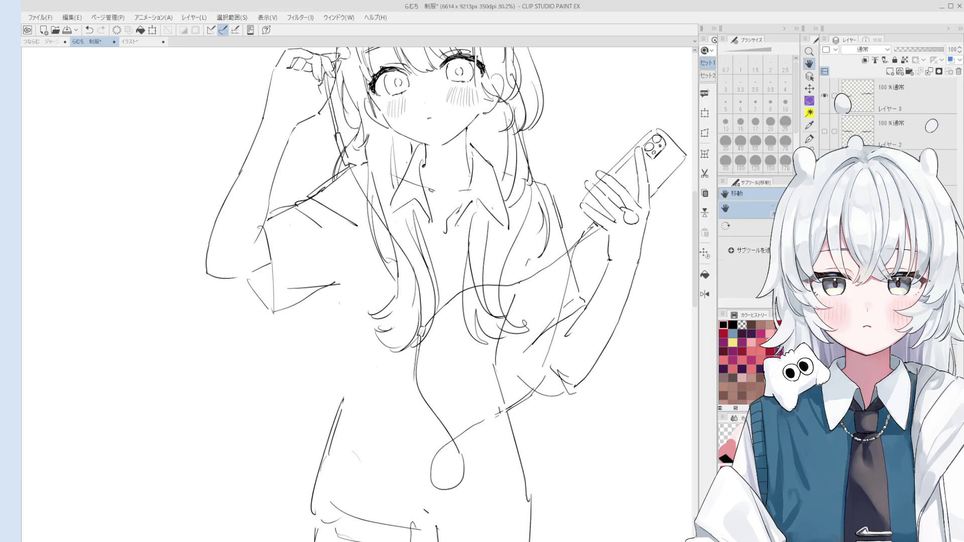
# Step: Redraw the girl's neck line longer, erasing and undoing stray strokes along the way
pyautogui.press(']')
pyautogui.press(']')
pyautogui.press(']')
pyautogui.scroll(1, 432, 225)
pyautogui.press('p')
pyautogui.scroll(2, 437, 228)
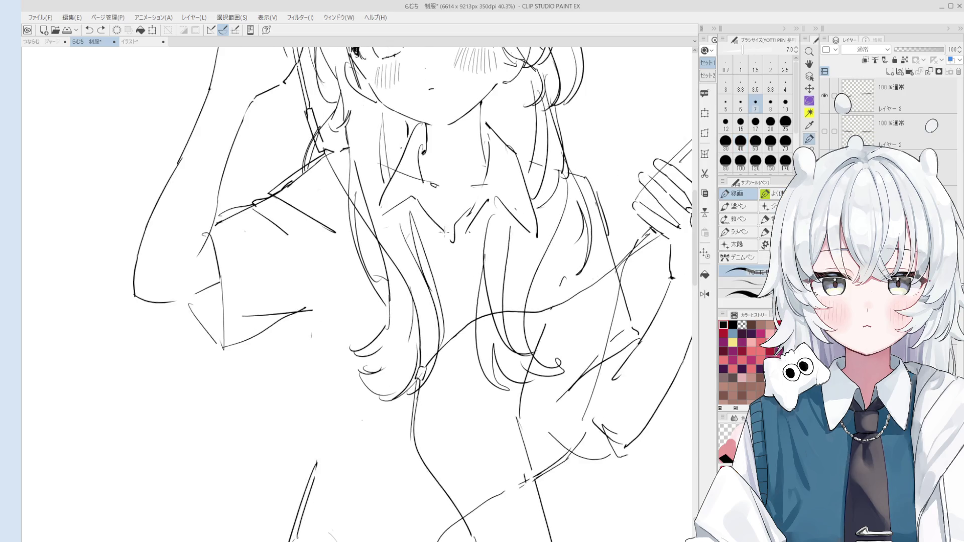
pyautogui.scroll(-2, 446, 232)
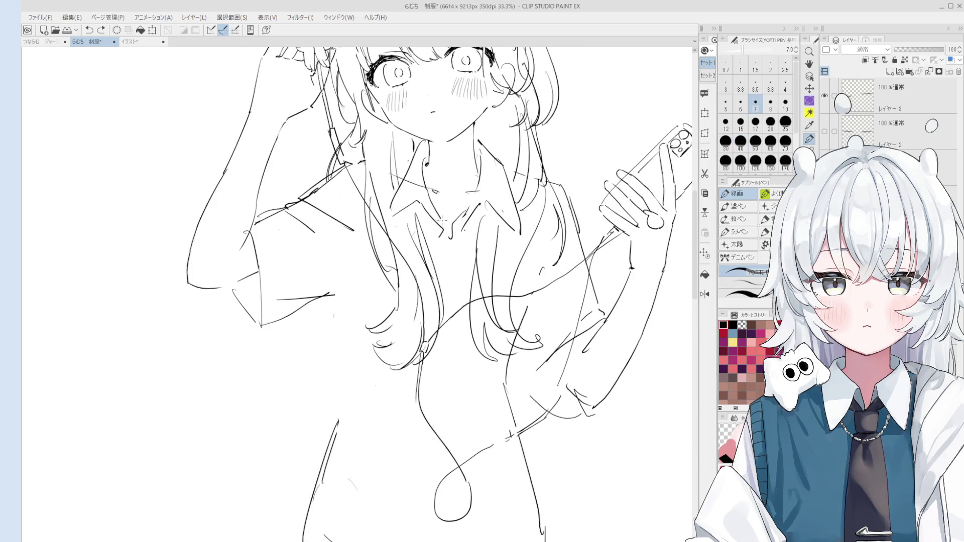
pyautogui.scroll(-2, 440, 218)
pyautogui.press('e')
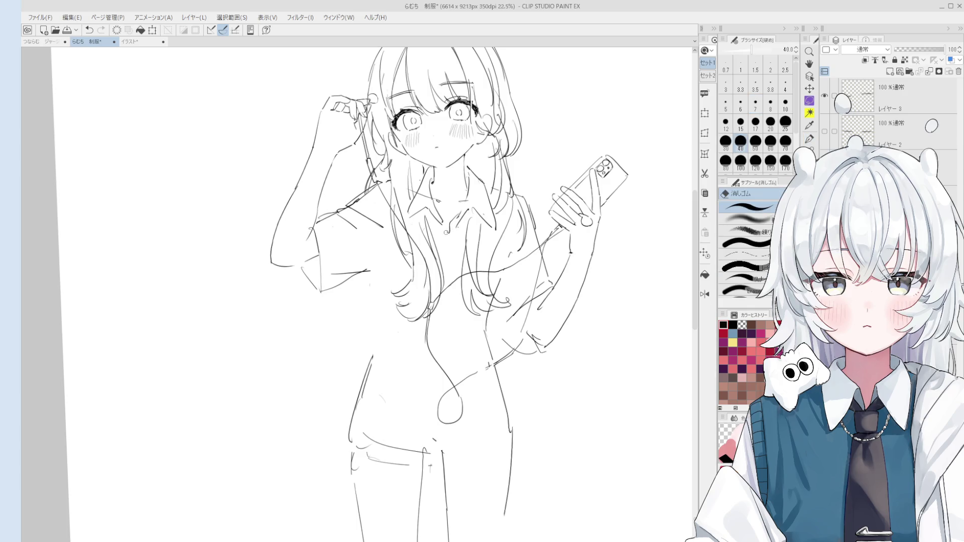
pyautogui.scroll(2, 453, 218)
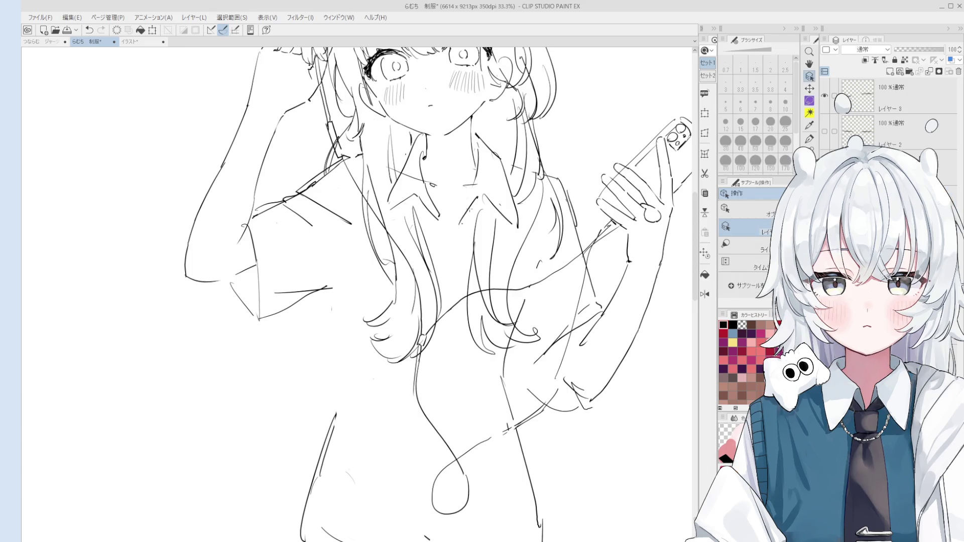
pyautogui.press('p')
pyautogui.scroll(-1, 485, 198)
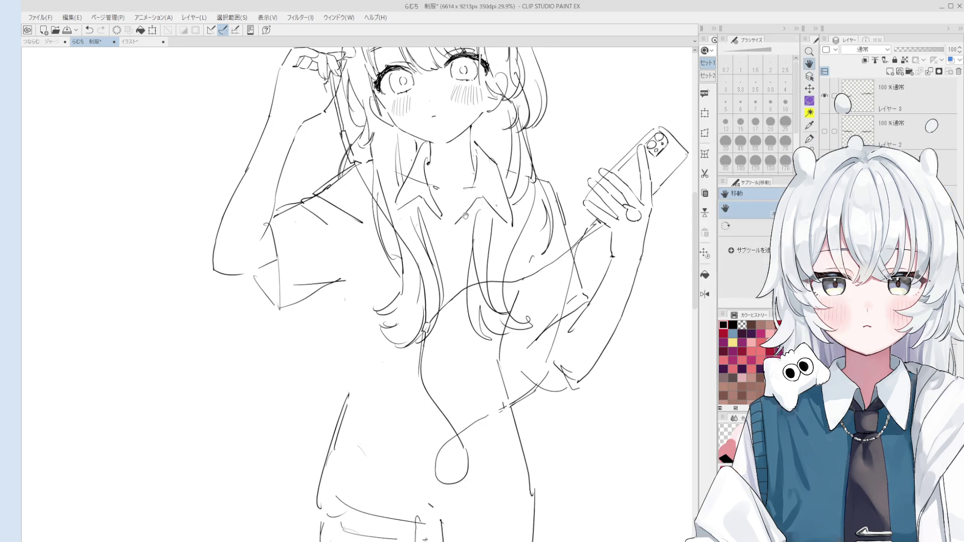
pyautogui.scroll(-1, 461, 217)
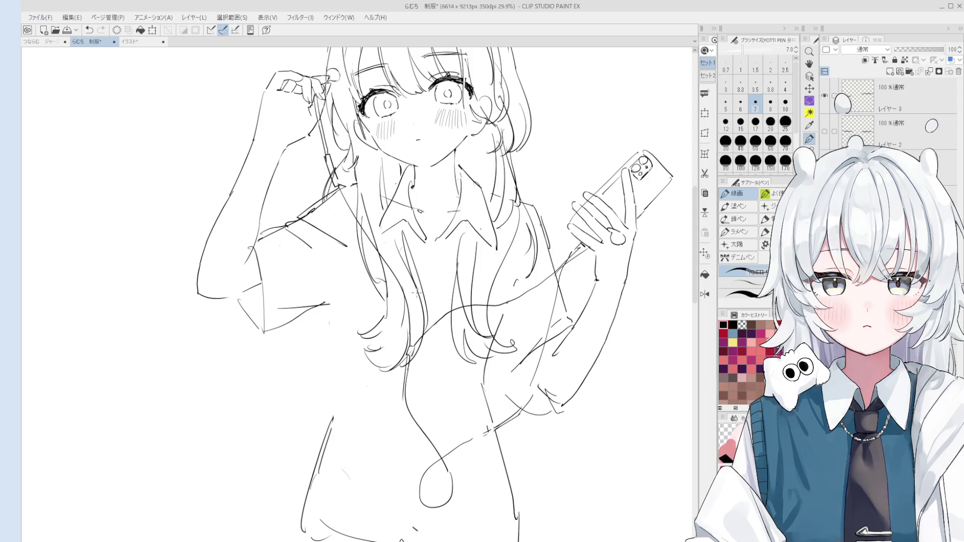
pyautogui.scroll(3, 445, 226)
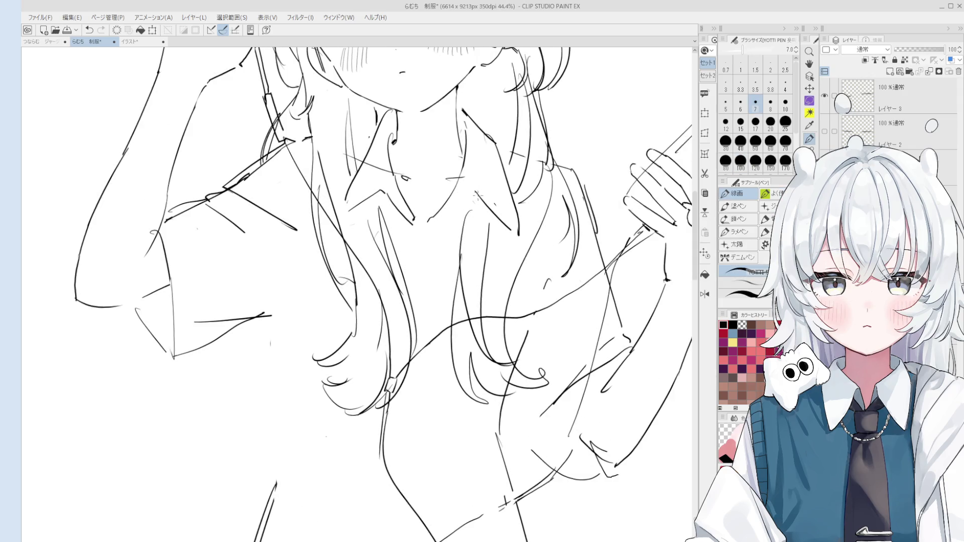
pyautogui.scroll(-1, 473, 196)
pyautogui.press('e')
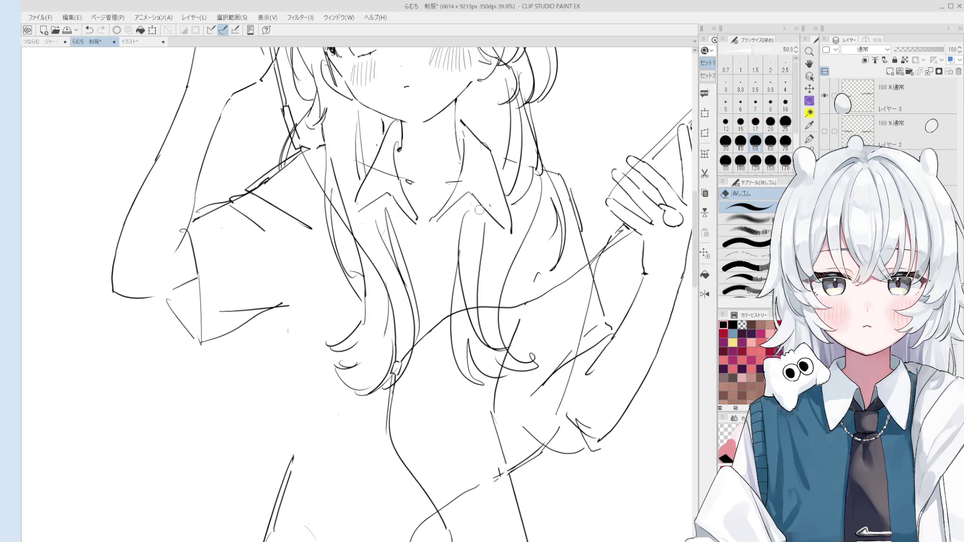
pyautogui.press('p')
pyautogui.hotkey('ctrl', 'z')
pyautogui.moveTo(491, 150); pyautogui.dragTo(505, 224)
pyautogui.hotkey('ctrl', 'z')
# Step: Rework the collar stroke near the phone-holding arm and sketch an oval beside her head
pyautogui.moveTo(471, 193); pyautogui.dragTo(504, 230)
pyautogui.press('e')
pyautogui.press('p')
pyautogui.press('e')
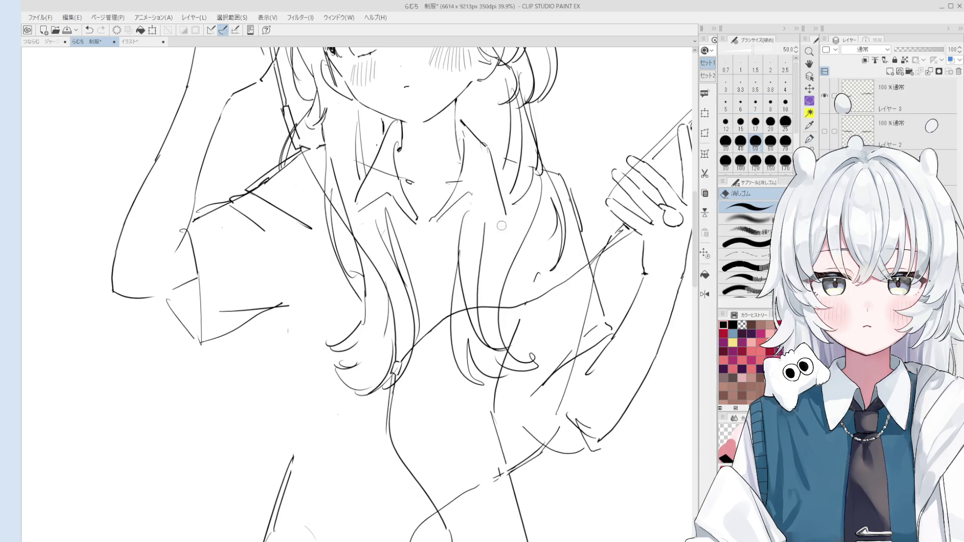
pyautogui.press('h')
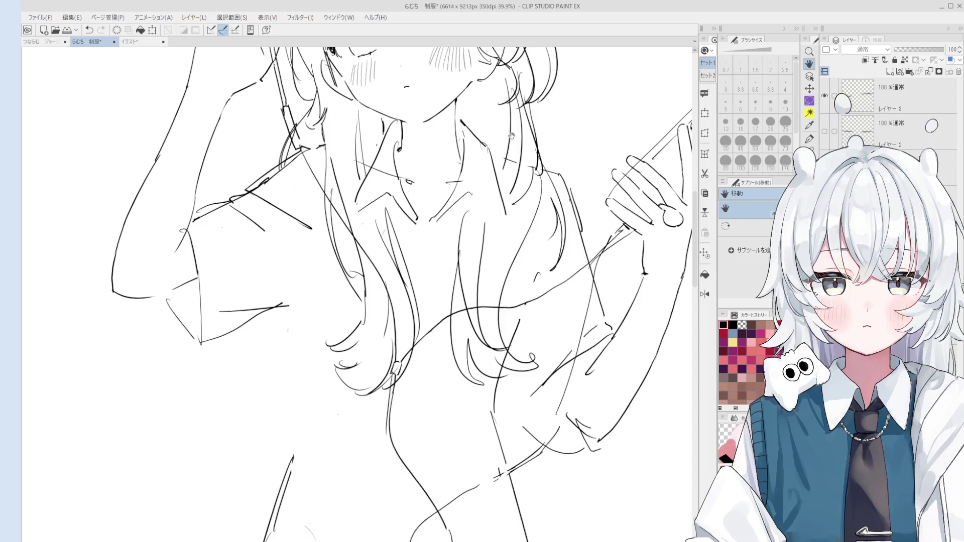
pyautogui.scroll(-3, 354, 294)
pyautogui.press('p')
pyautogui.moveTo(535, 198)
pyautogui.mouseDown()
pyautogui.moveTo(498, 132)
pyautogui.moveTo(592, 159)
pyautogui.moveTo(532, 191)
pyautogui.moveTo(516, 168)
pyautogui.mouseUp()
pyautogui.scroll(1, 518, 150)
pyautogui.scroll(4, 535, 175)
# Step: Add a small round tip with a short connector to the inner oval, redoing the circle once
pyautogui.press('e')
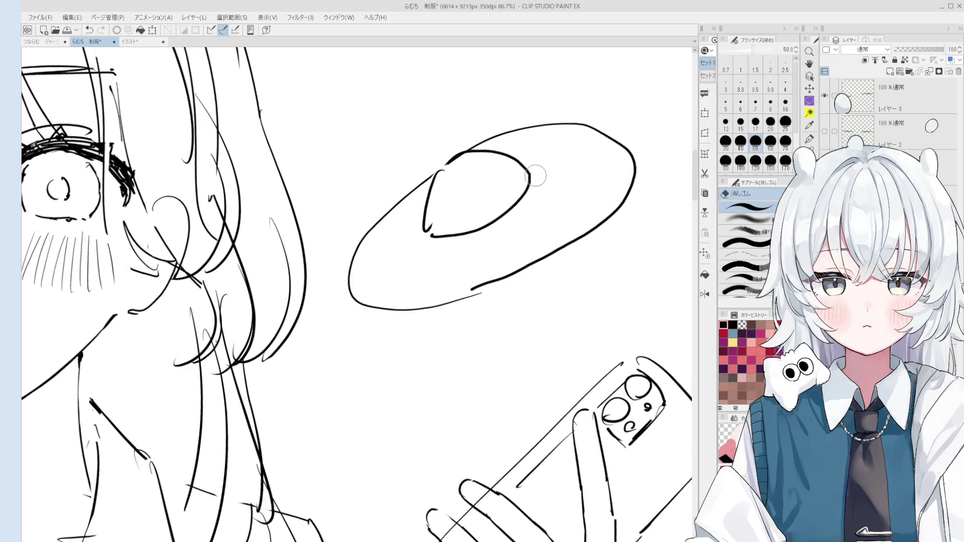
pyautogui.press('p')
pyautogui.moveTo(538, 175); pyautogui.dragTo(531, 184)
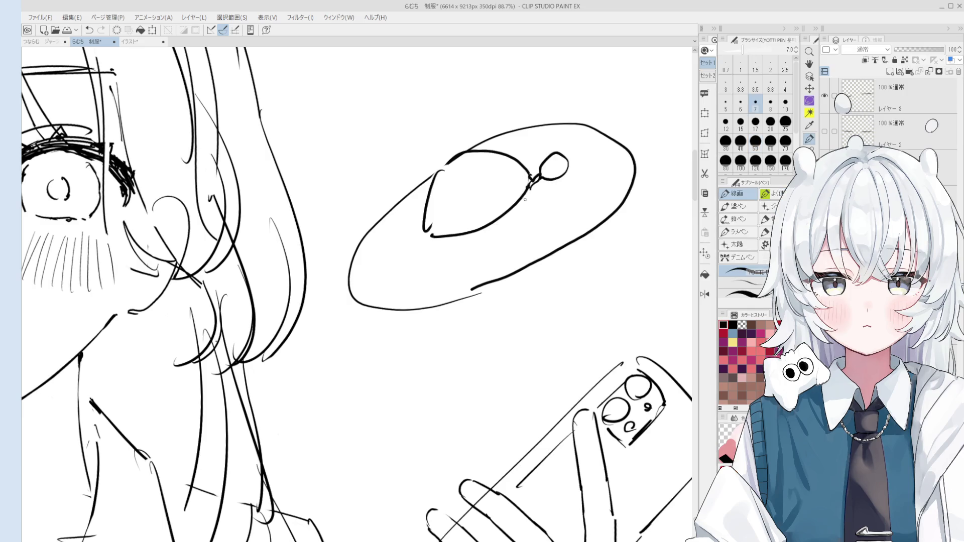
pyautogui.scroll(-3, 531, 185)
pyautogui.scroll(-2, 531, 184)
pyautogui.hotkey('ctrl', 'z')
pyautogui.scroll(2, 539, 178)
pyautogui.scroll(3, 539, 179)
pyautogui.moveTo(544, 179)
pyautogui.mouseDown()
pyautogui.moveTo(554, 160)
pyautogui.moveTo(558, 176)
pyautogui.mouseUp()
pyautogui.scroll(-3, 557, 175)
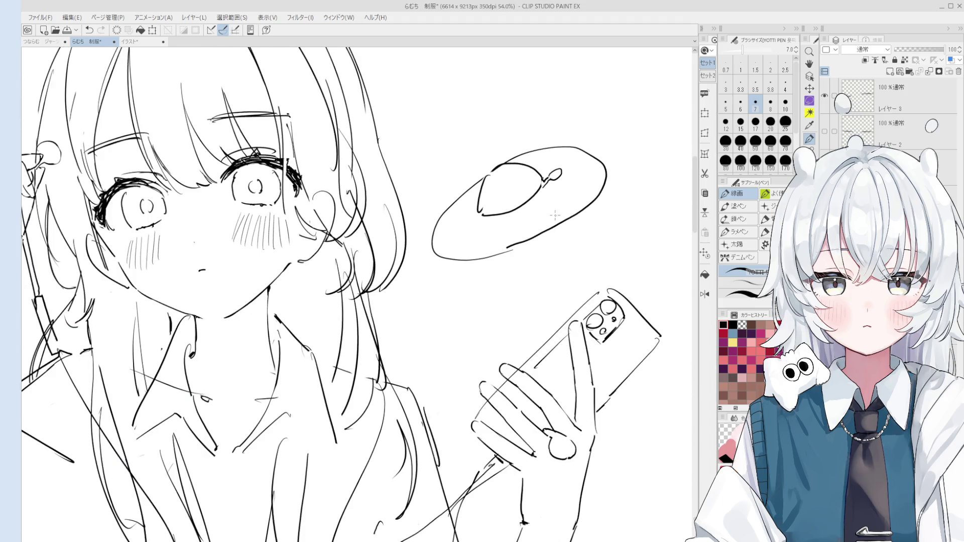
pyautogui.press('e')
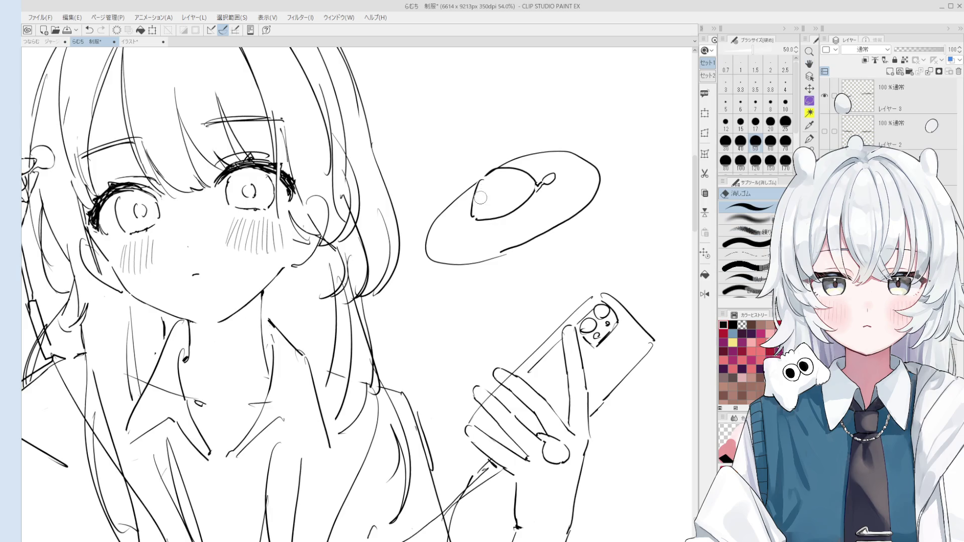
pyautogui.scroll(-3, 480, 201)
pyautogui.moveTo(474, 250); pyautogui.dragTo(526, 197)
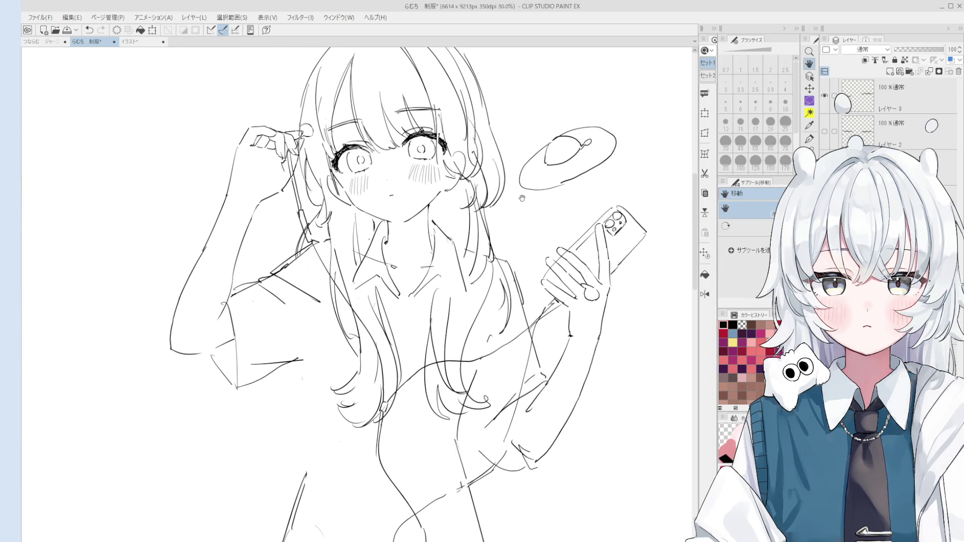
pyautogui.press('o')
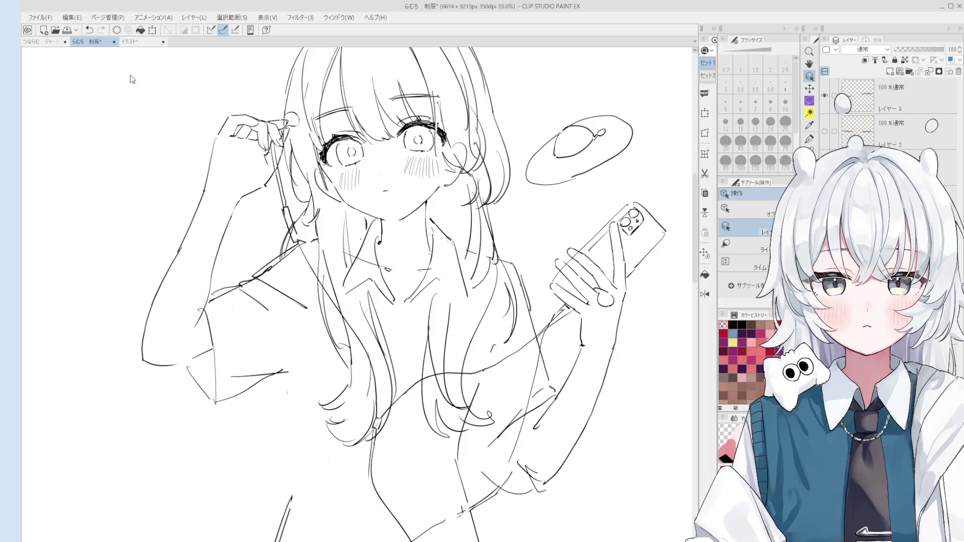
# Step: Show the character reference sheet in the Sub View and shift the sketch view to the left
pyautogui.click(22, 125)
pyautogui.scroll(3, 331, 263)
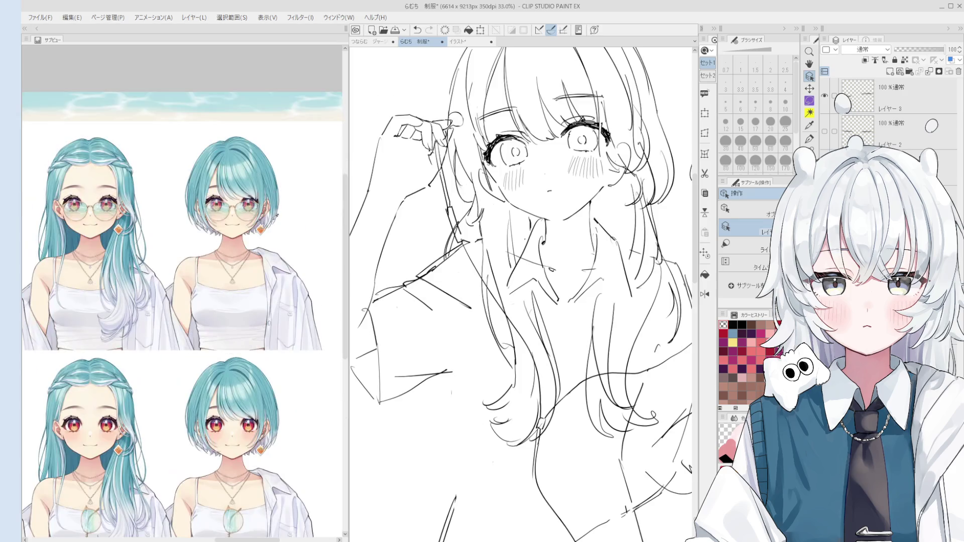
pyautogui.scroll(3, 282, 223)
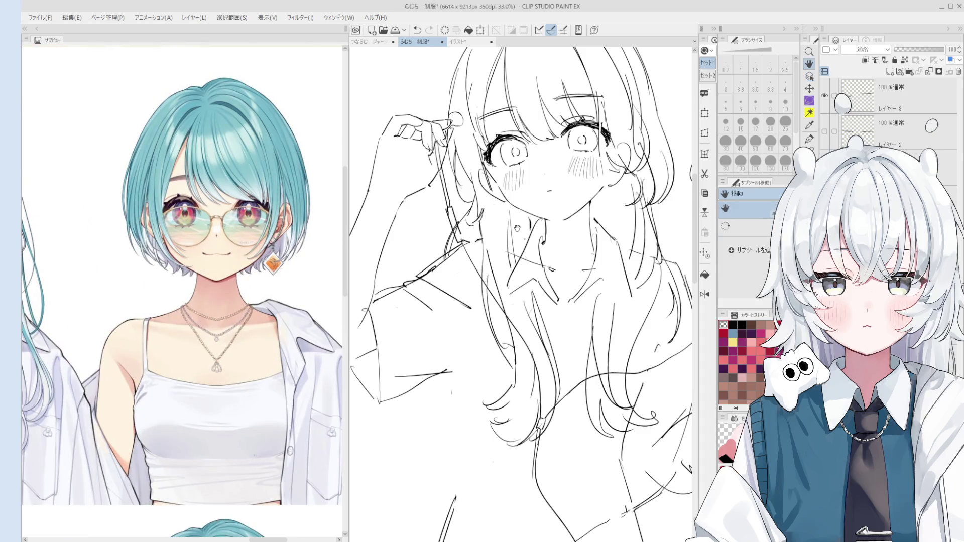
pyautogui.moveTo(427, 190); pyautogui.dragTo(390, 208)
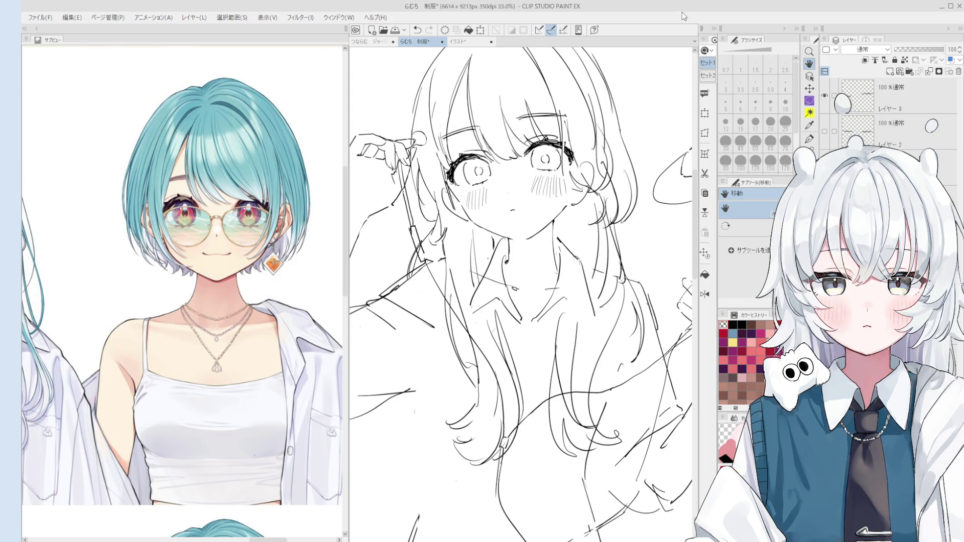
pyautogui.moveTo(526, 208); pyautogui.dragTo(529, 246)
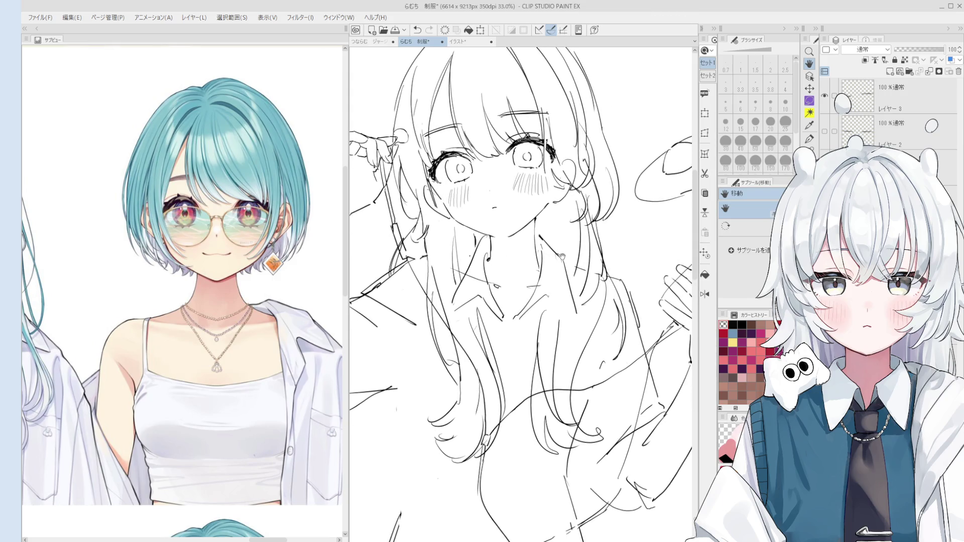
pyautogui.press('p')
pyautogui.press('o')
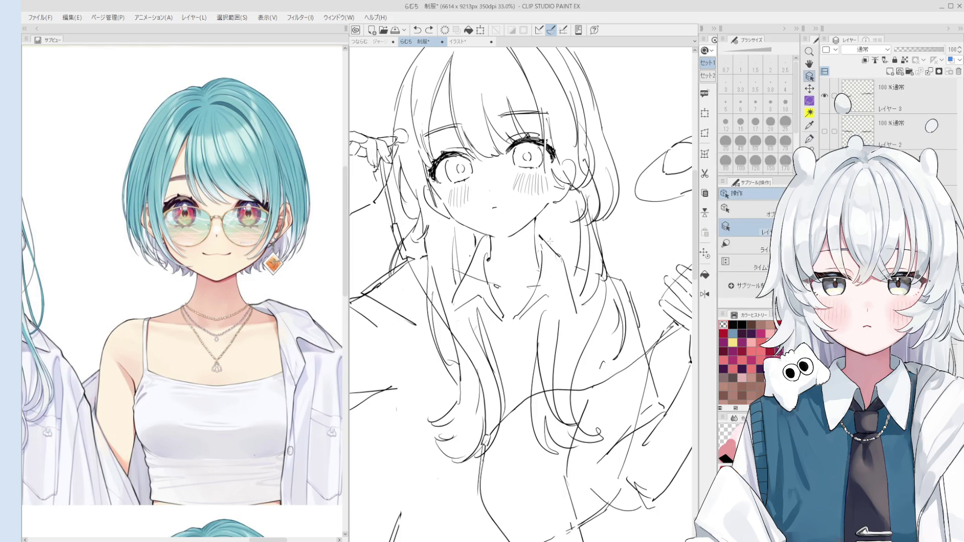
# Step: Select a lower layer of the sketch and nudge the view to frame the short-haired references
pyautogui.click(530, 142)
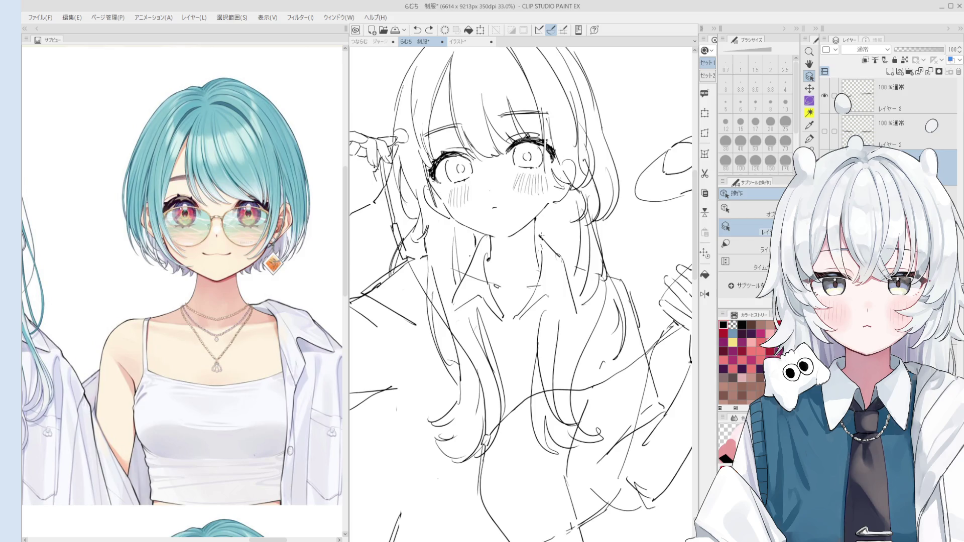
pyautogui.press('h')
pyautogui.moveTo(543, 268); pyautogui.dragTo(537, 262)
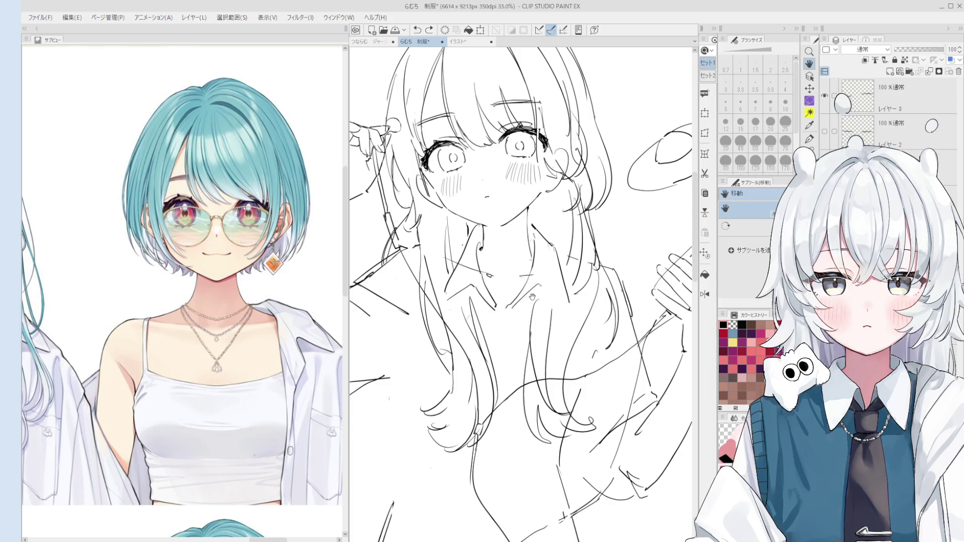
pyautogui.scroll(-3, 207, 319)
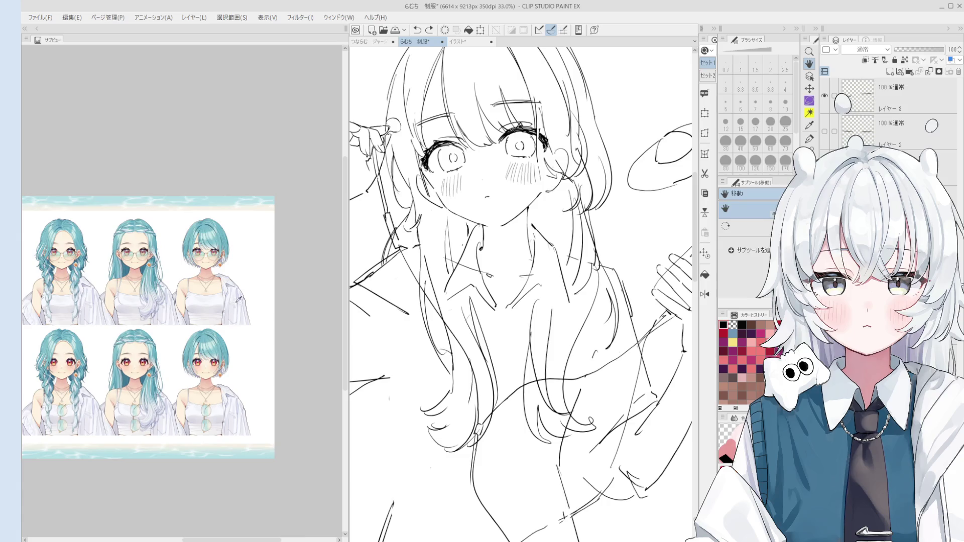
pyautogui.scroll(2, 239, 299)
pyautogui.scroll(1, 534, 237)
pyautogui.press('e')
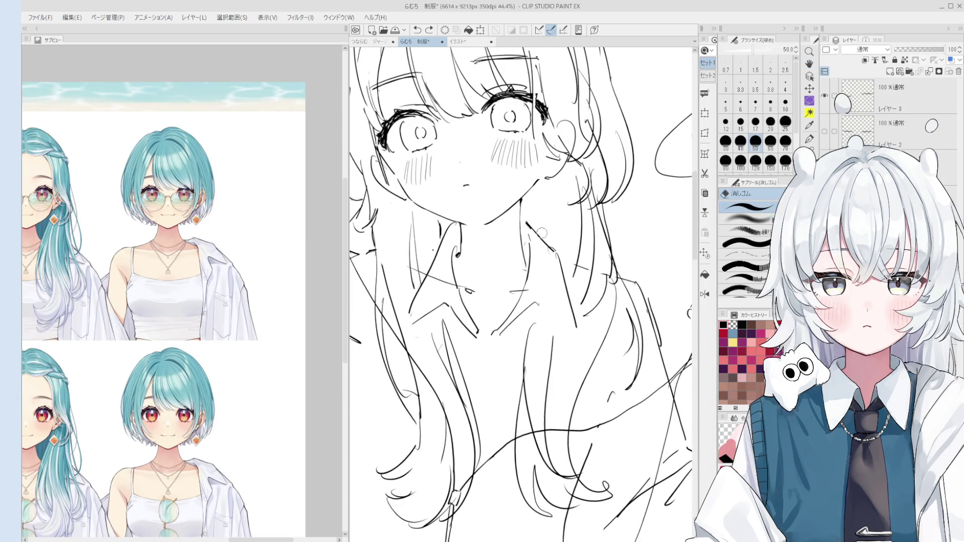
pyautogui.scroll(1, 528, 235)
pyautogui.press('p')
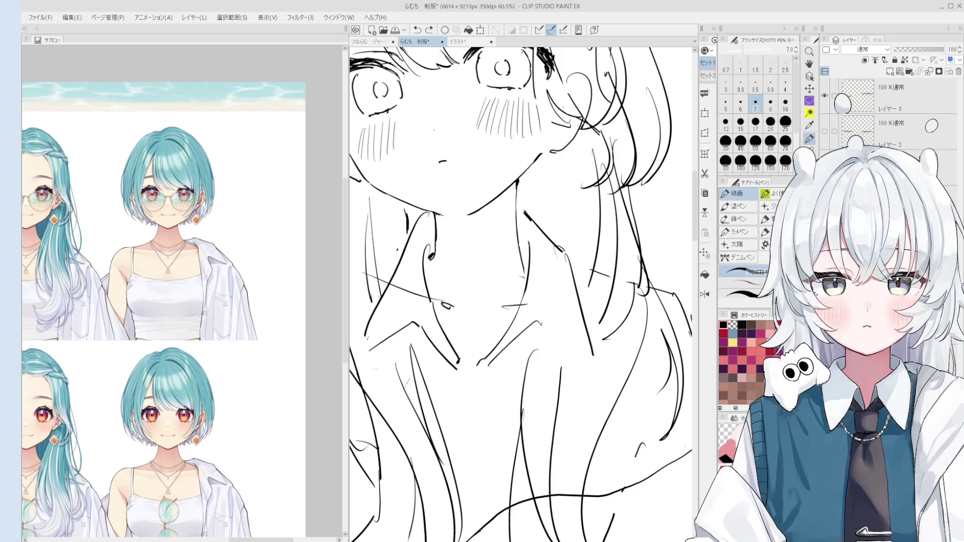
pyautogui.scroll(-1, 547, 260)
pyautogui.scroll(-1, 550, 271)
# Step: Draw short strokes near the phone-holding arm, then bring the whole figure into view
pyautogui.press('e')
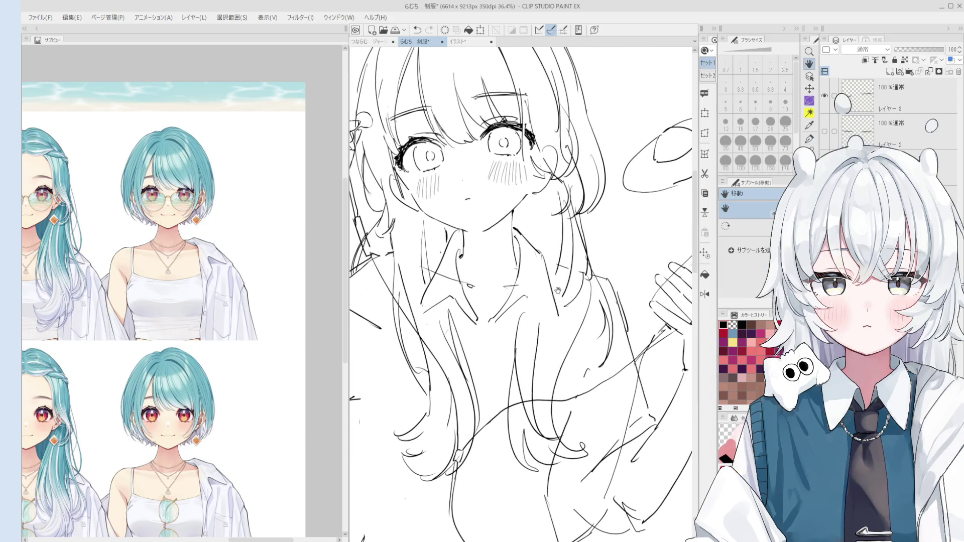
pyautogui.press('p')
pyautogui.moveTo(540, 253); pyautogui.dragTo(573, 335)
pyautogui.hotkey('ctrl', 'z')
pyautogui.moveTo(531, 298); pyautogui.dragTo(550, 320)
pyautogui.moveTo(552, 320); pyautogui.dragTo(571, 334)
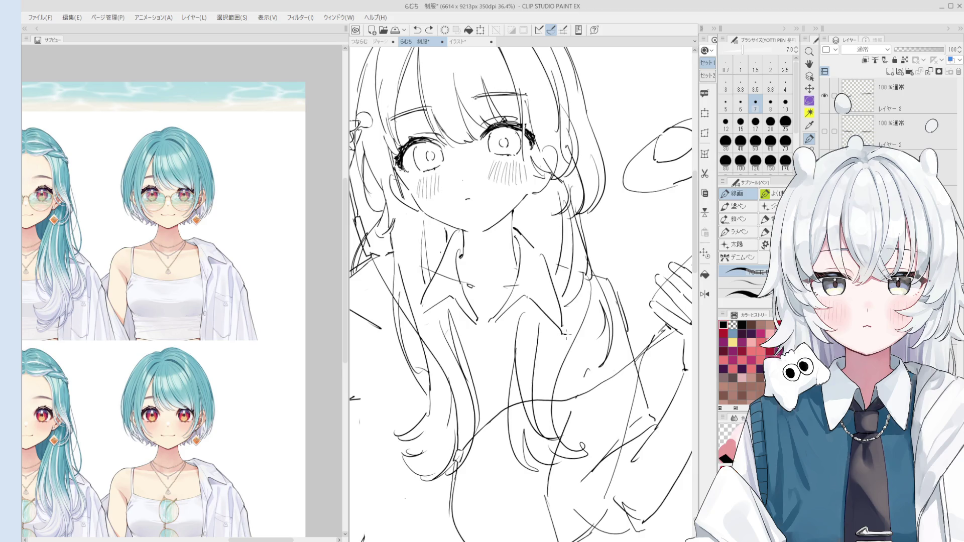
pyautogui.scroll(-1, 556, 262)
pyautogui.scroll(-1, 550, 264)
pyautogui.moveTo(558, 257)
pyautogui.mouseDown()
pyautogui.moveTo(580, 243)
pyautogui.moveTo(532, 211)
pyautogui.mouseUp()
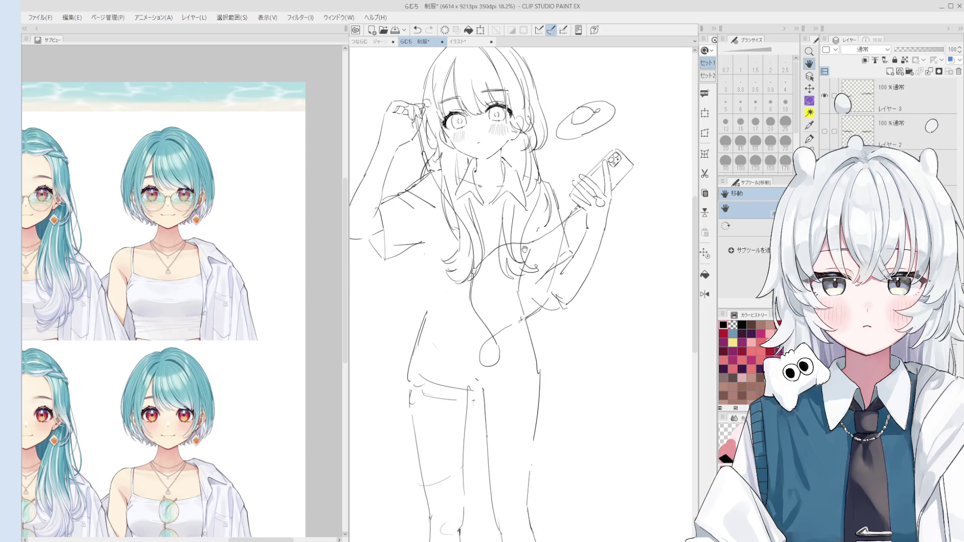
# Step: Sketch a horizontal waistline across the girl's torso, redrawing the stroke until it sits right
pyautogui.press('p')
pyautogui.moveTo(434, 294); pyautogui.dragTo(511, 300)
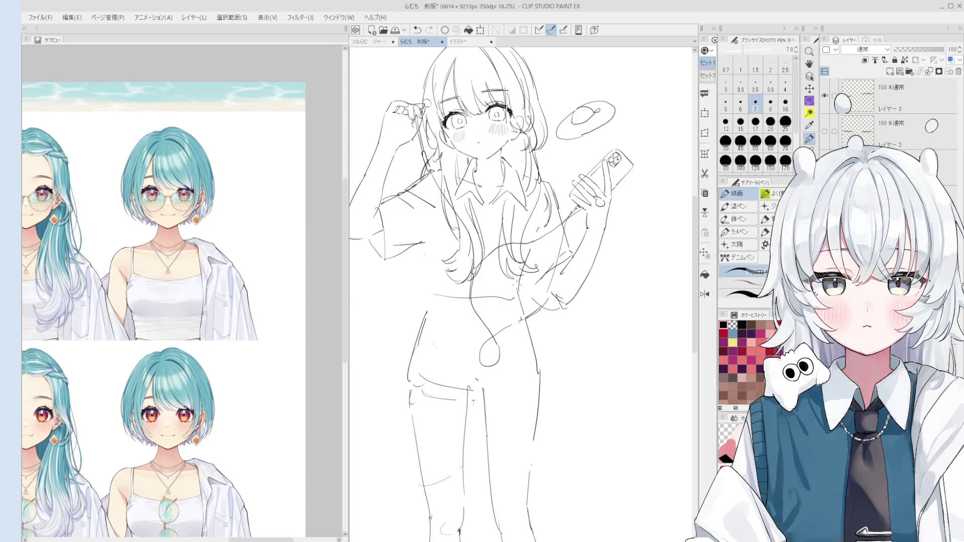
pyautogui.press('e')
pyautogui.scroll(1, 480, 277)
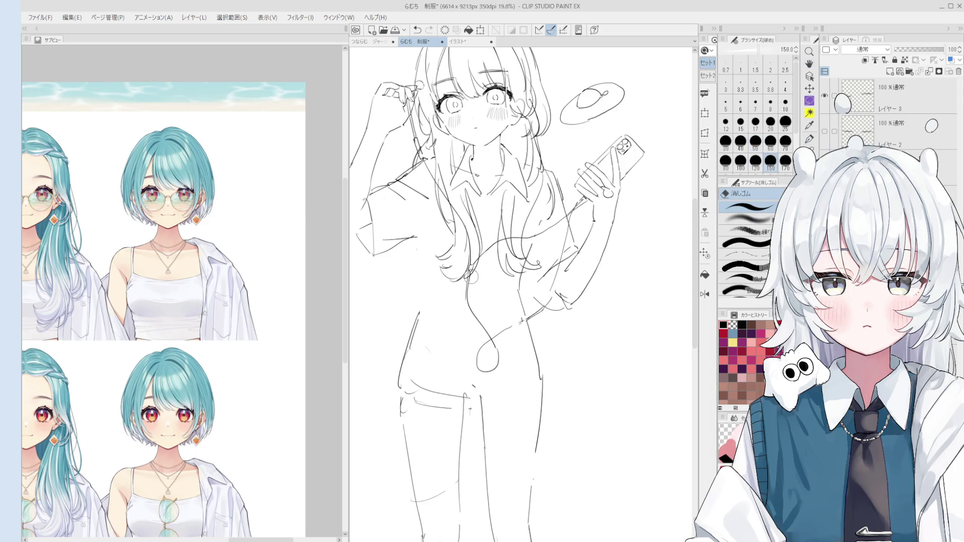
pyautogui.press('p')
pyautogui.moveTo(434, 291); pyautogui.dragTo(510, 289)
pyautogui.hotkey('ctrl', 'z')
pyautogui.moveTo(425, 286); pyautogui.dragTo(507, 281)
pyautogui.scroll(-1, 483, 282)
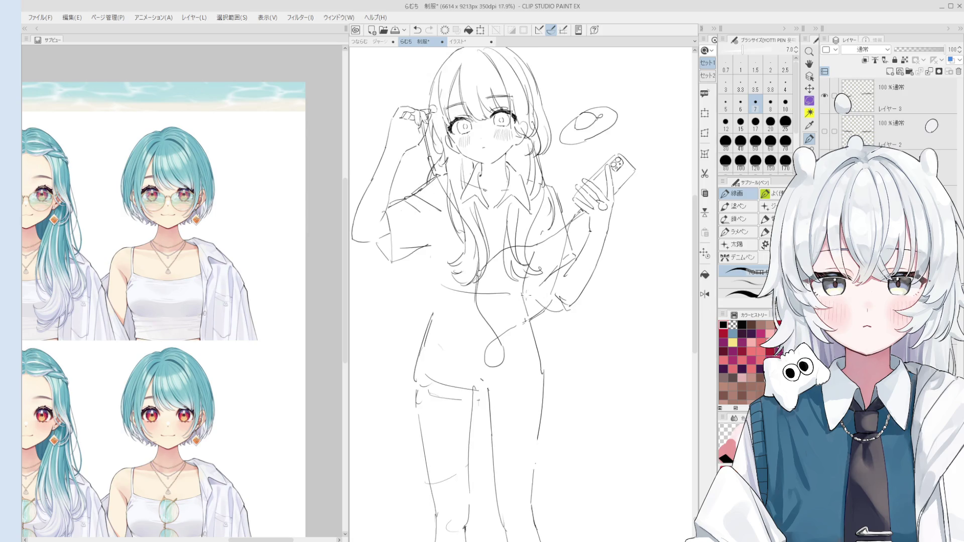
pyautogui.scroll(2, 527, 293)
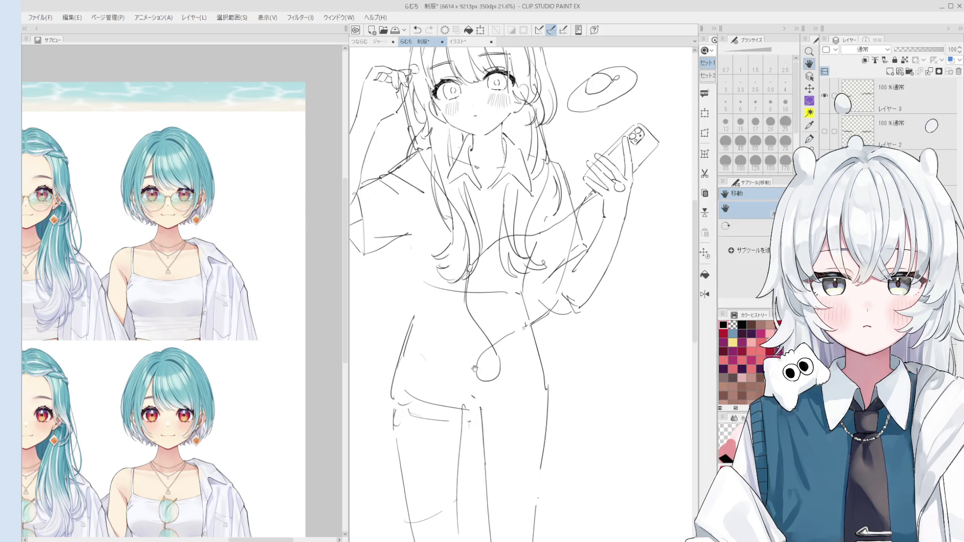
pyautogui.scroll(1, 458, 379)
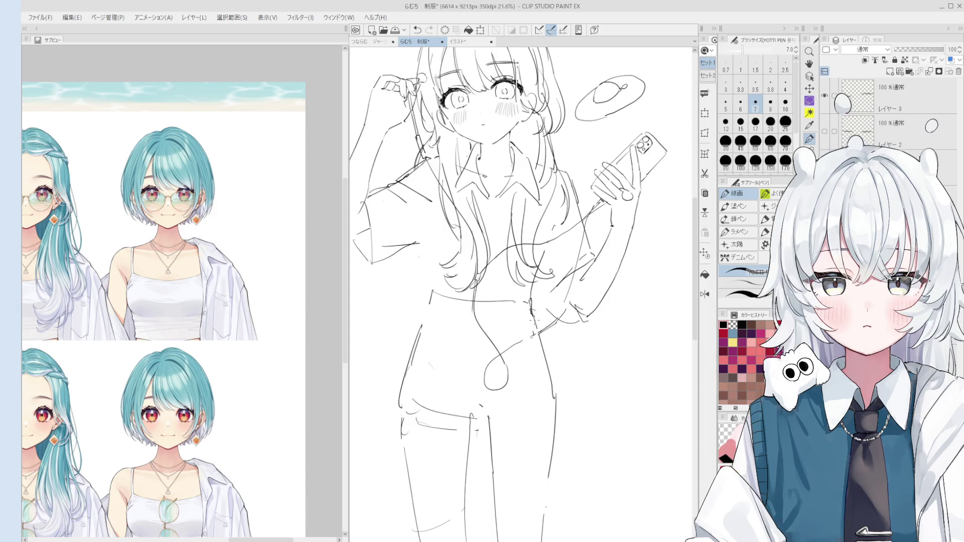
pyautogui.scroll(-1, 535, 312)
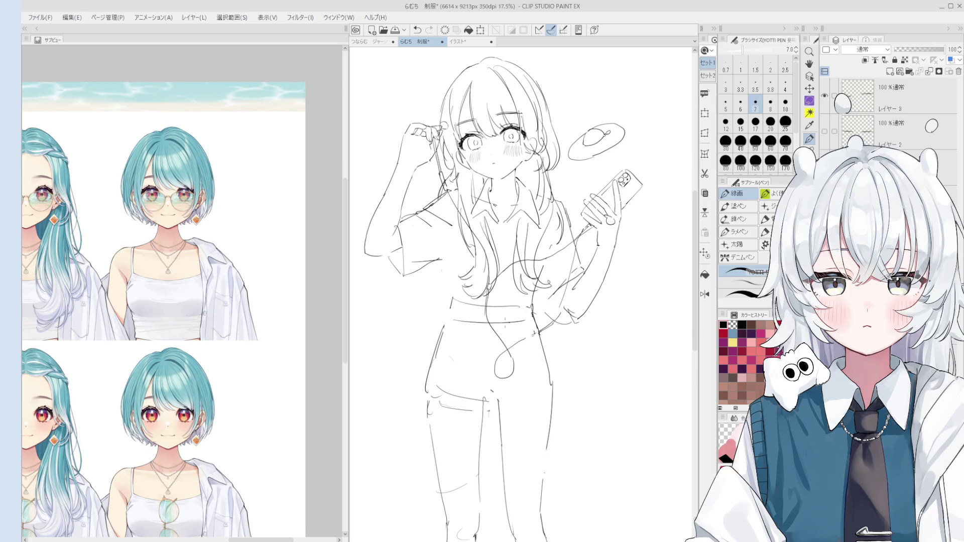
pyautogui.scroll(-1, 466, 314)
pyautogui.scroll(1, 527, 315)
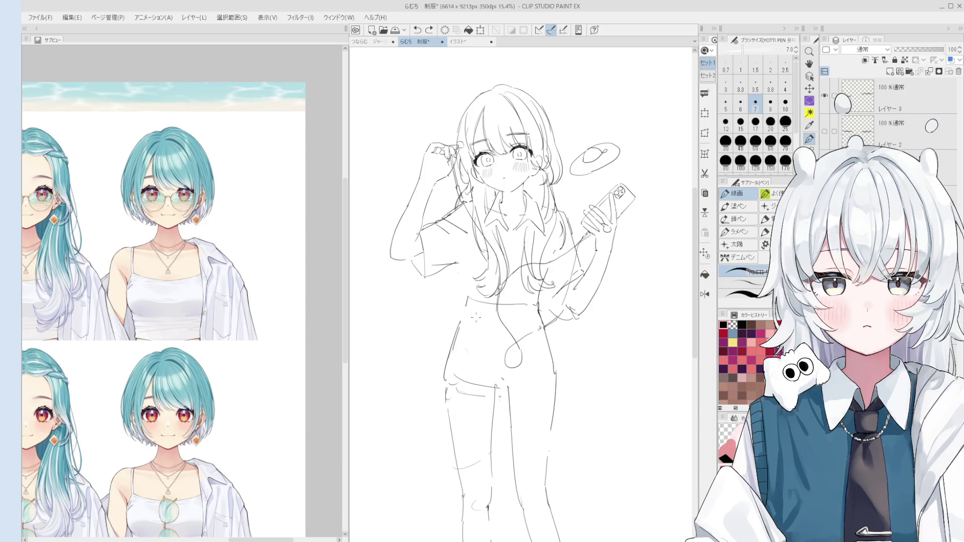
pyautogui.press('e')
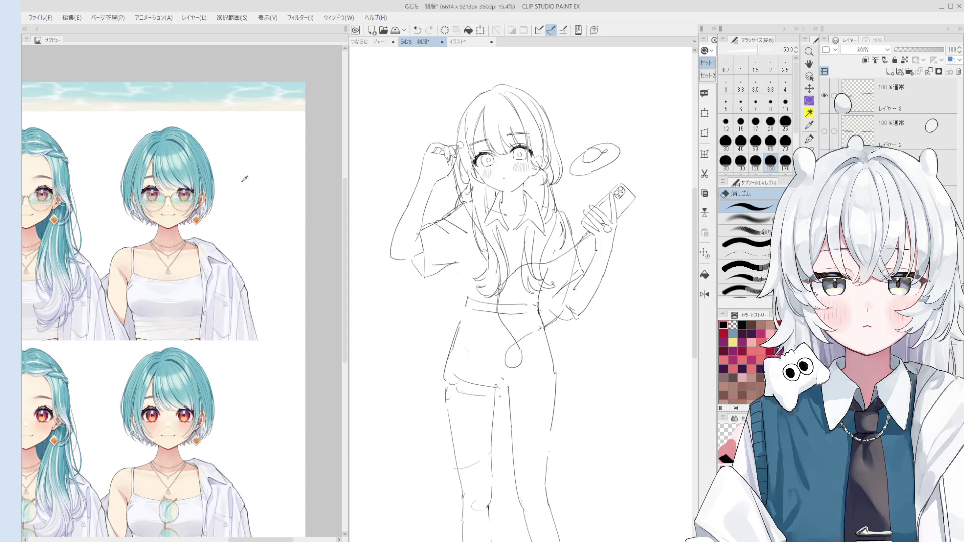
pyautogui.scroll(2, 460, 332)
# Step: Draw a horizontal line across the girl's thighs in the full-figure rough
pyautogui.press('p')
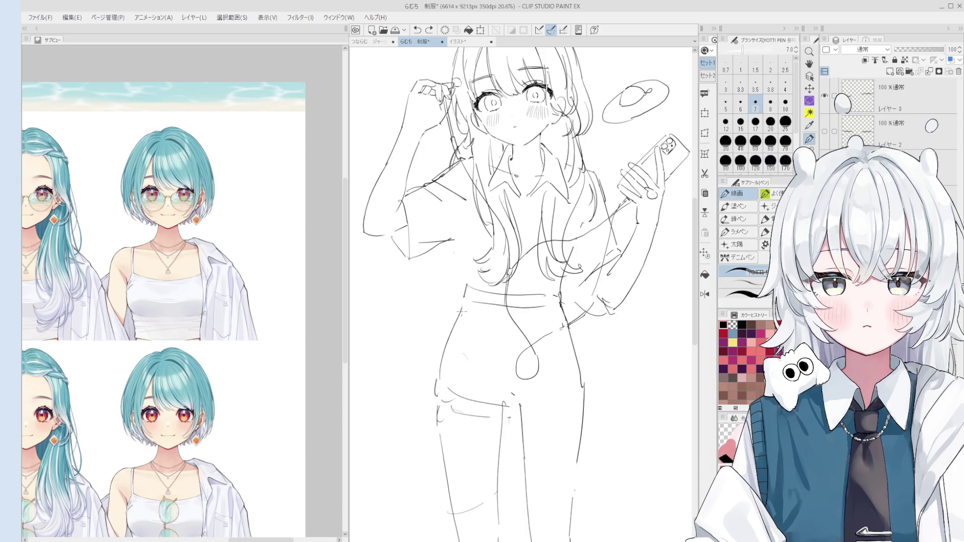
pyautogui.press('e')
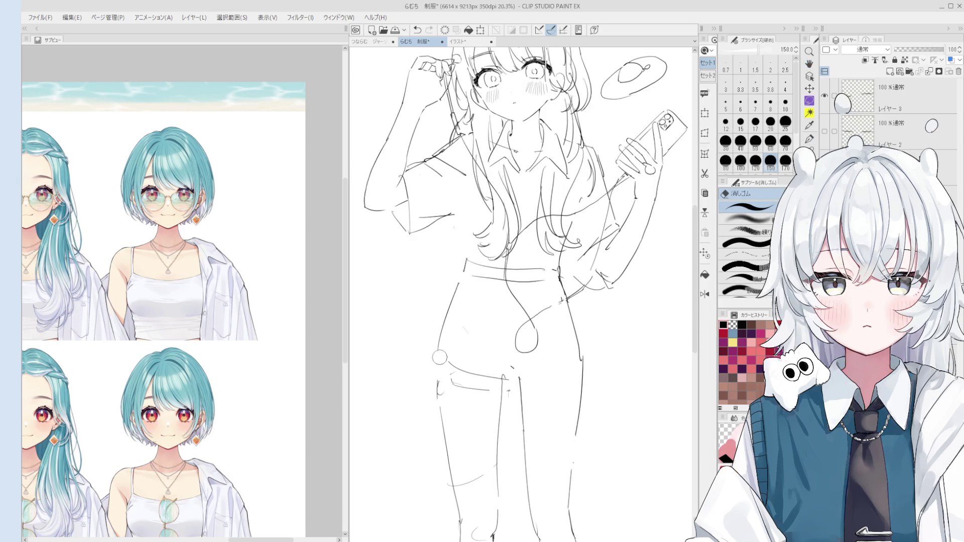
pyautogui.press('p')
pyautogui.scroll(-1, 452, 373)
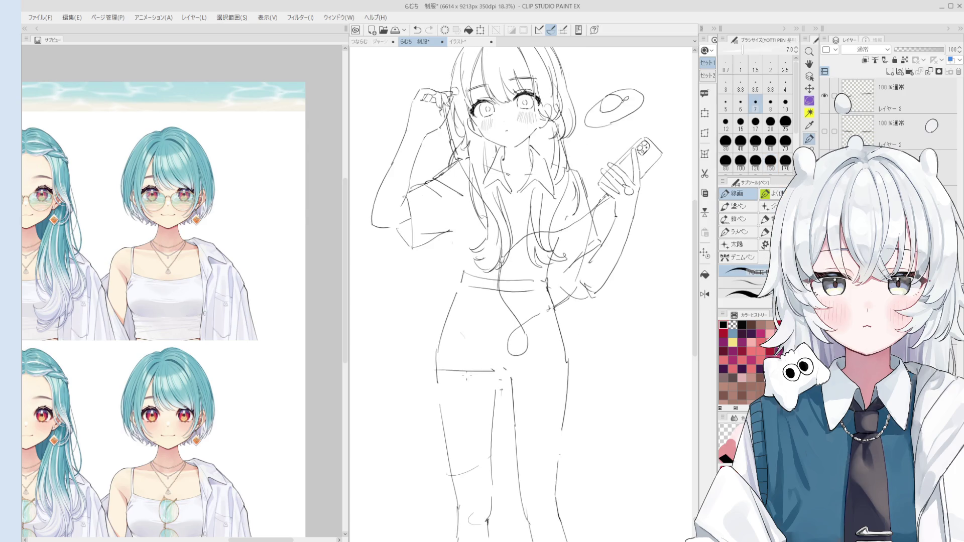
pyautogui.moveTo(436, 367); pyautogui.dragTo(499, 376)
pyautogui.scroll(1, 448, 382)
pyautogui.press('e')
pyautogui.press('p')
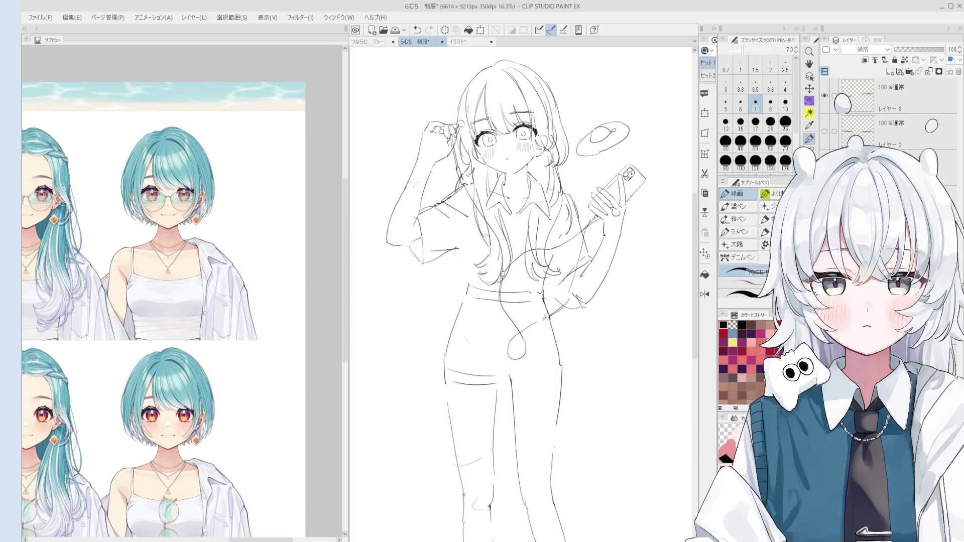
pyautogui.scroll(1, 433, 170)
pyautogui.scroll(1, 445, 154)
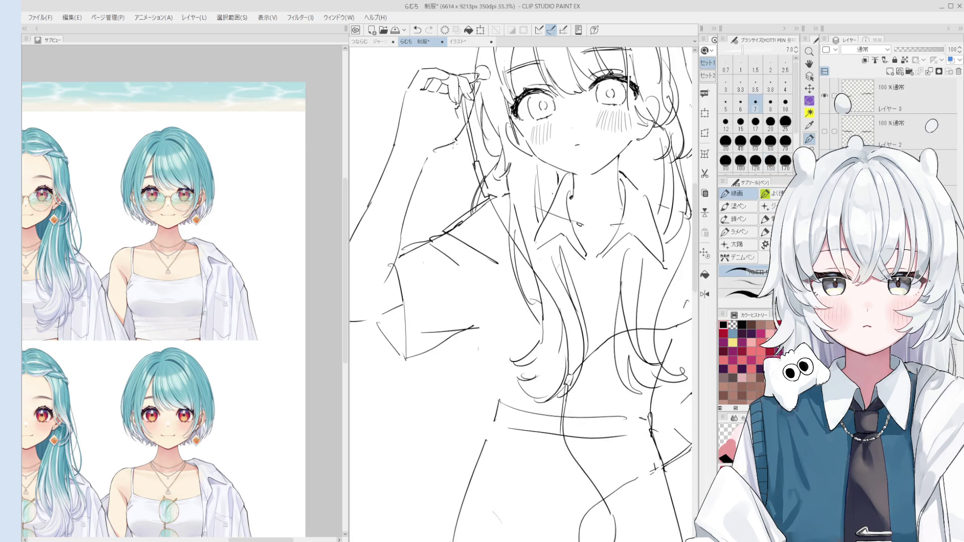
# Step: Refine the raised arm's contour with short strokes, mirroring the canvas to check proportions
pyautogui.moveTo(432, 154); pyautogui.dragTo(456, 139)
pyautogui.hotkey('ctrl', 'z')
pyautogui.hotkey('ctrl', 'z')
pyautogui.hotkey('ctrl', 'z')
pyautogui.press('h')
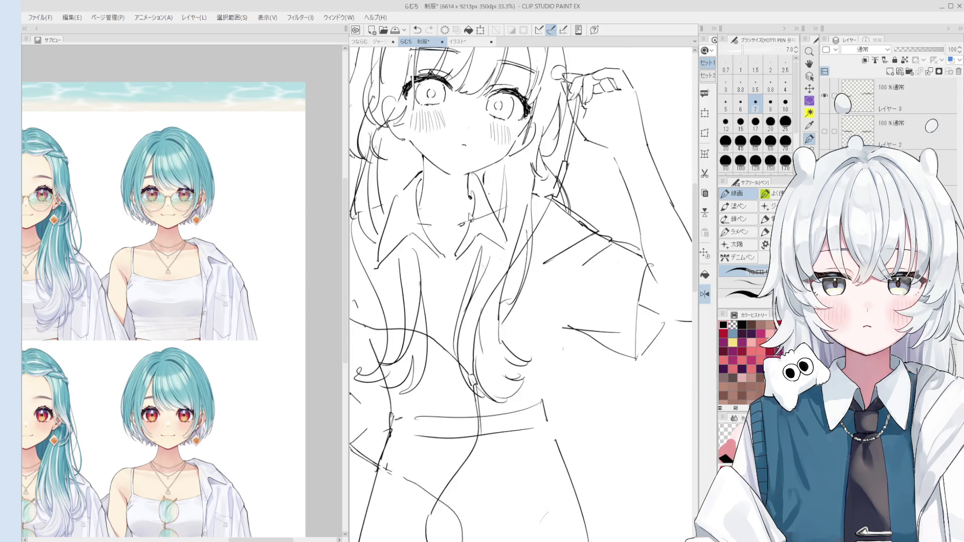
pyautogui.press('e')
pyautogui.scroll(2, 489, 211)
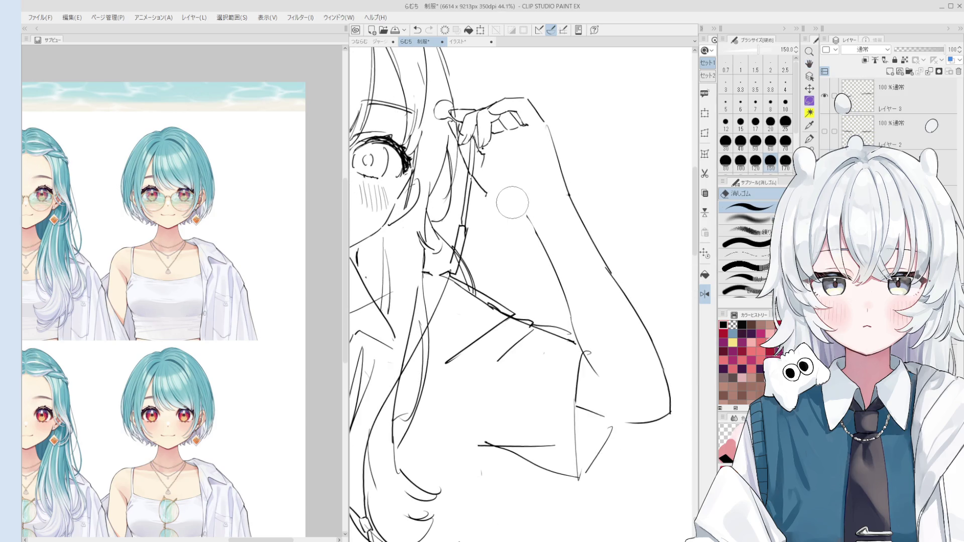
pyautogui.press('p')
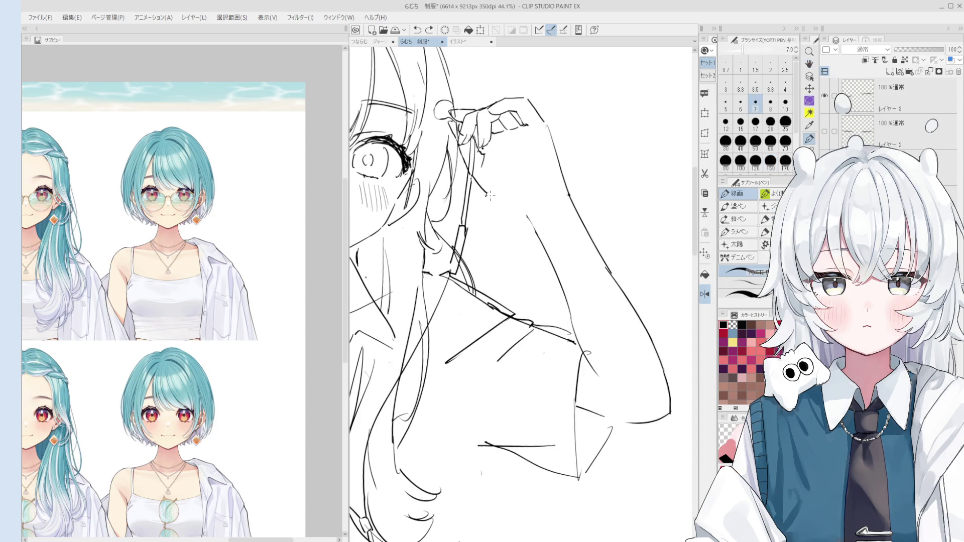
pyautogui.press('h')
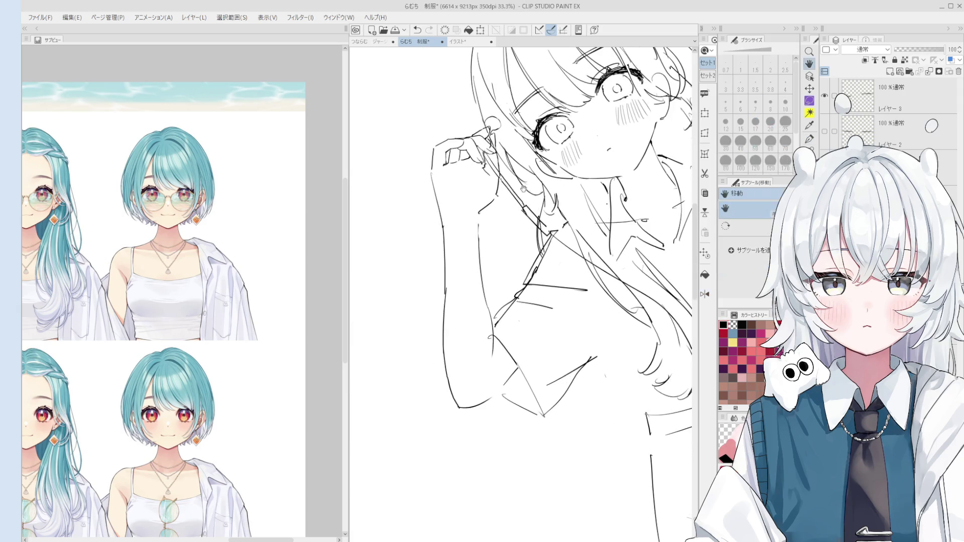
pyautogui.press('e')
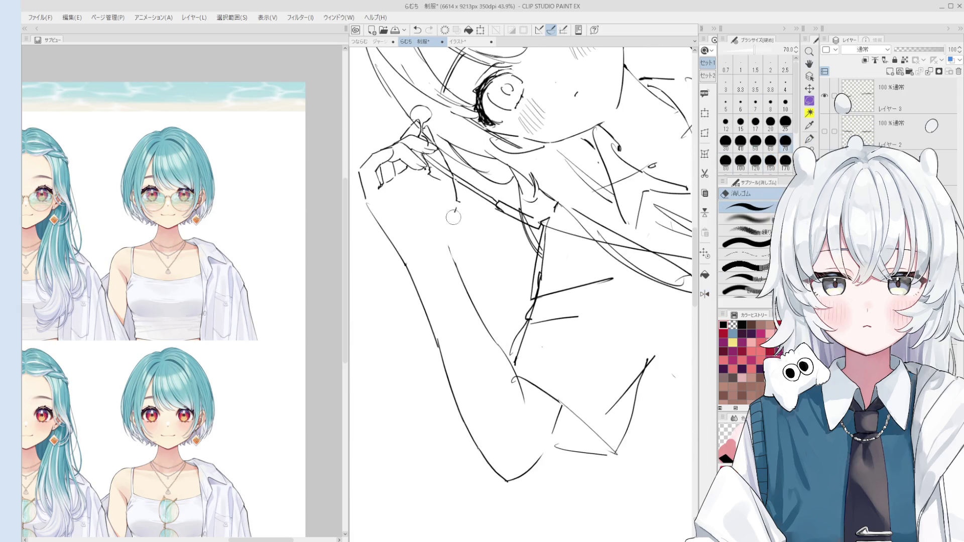
pyautogui.press('p')
# Step: Redraw the armpit curve of the raised arm with the view tilted, then reframe the upper body
pyautogui.press('^')
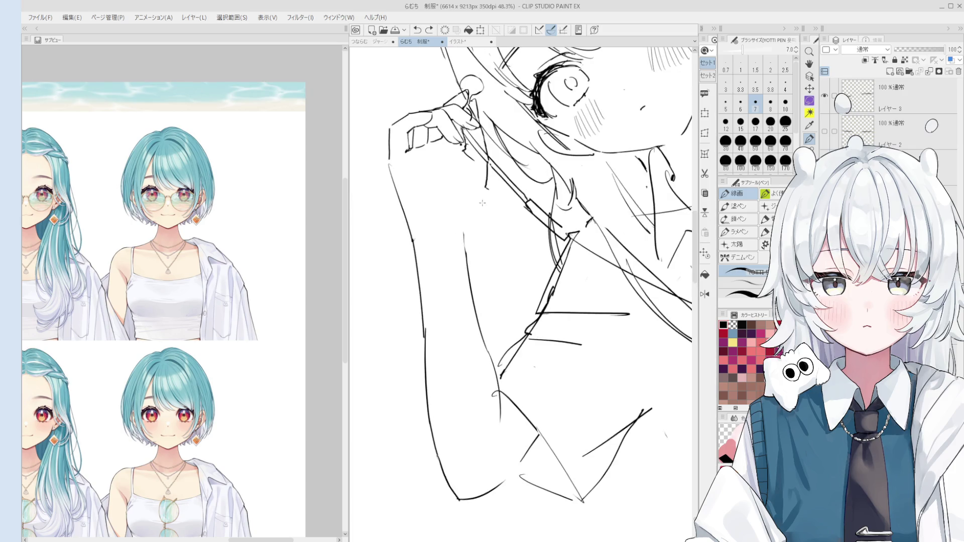
pyautogui.hotkey('ctrl', 'z')
pyautogui.moveTo(485, 191); pyautogui.dragTo(463, 211)
pyautogui.press('-')
pyautogui.scroll(2, 575, 240)
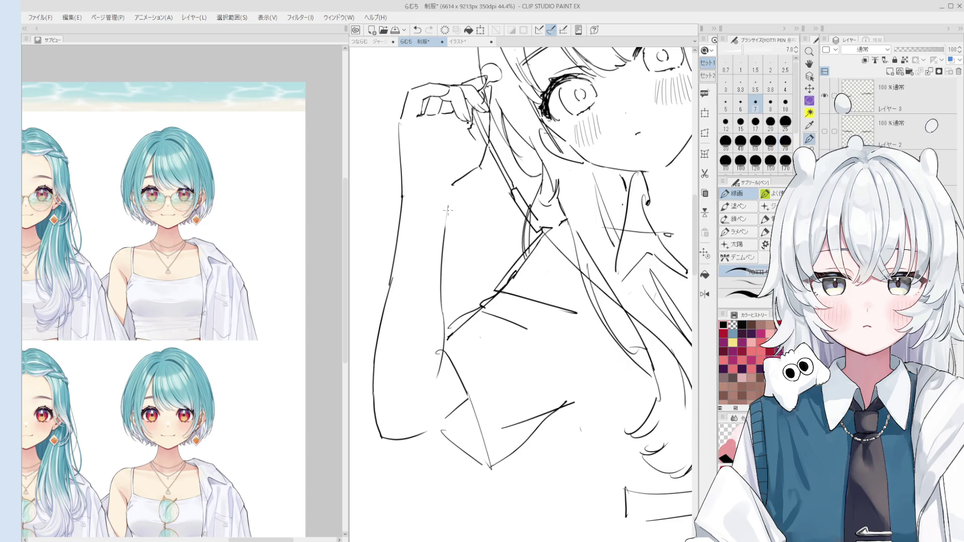
pyautogui.moveTo(448, 209); pyautogui.dragTo(497, 280)
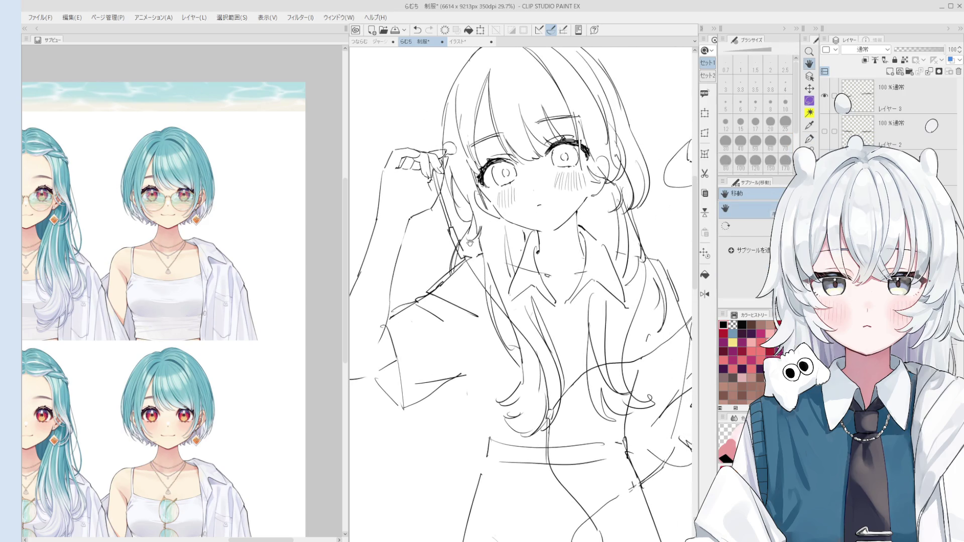
pyautogui.press('e')
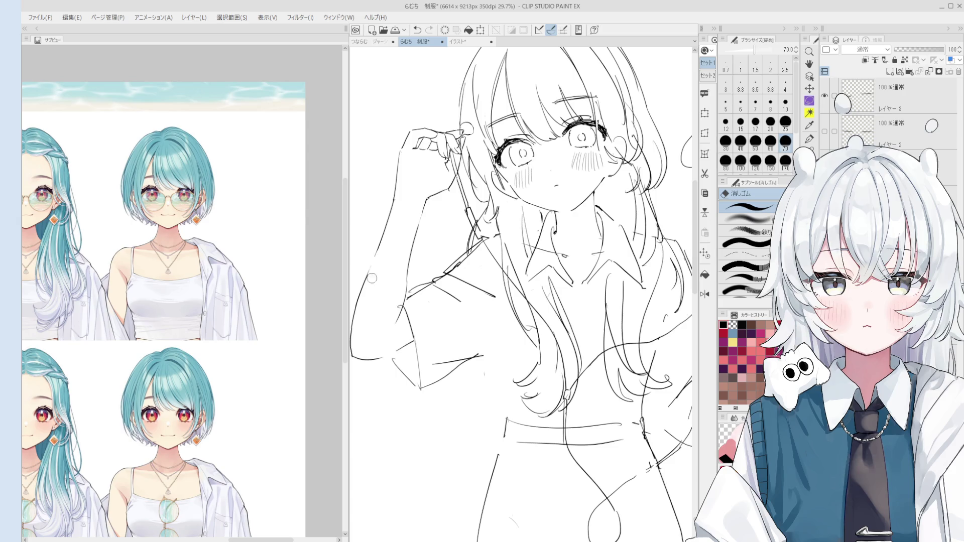
pyautogui.press('h')
pyautogui.moveTo(644, 272); pyautogui.dragTo(509, 309)
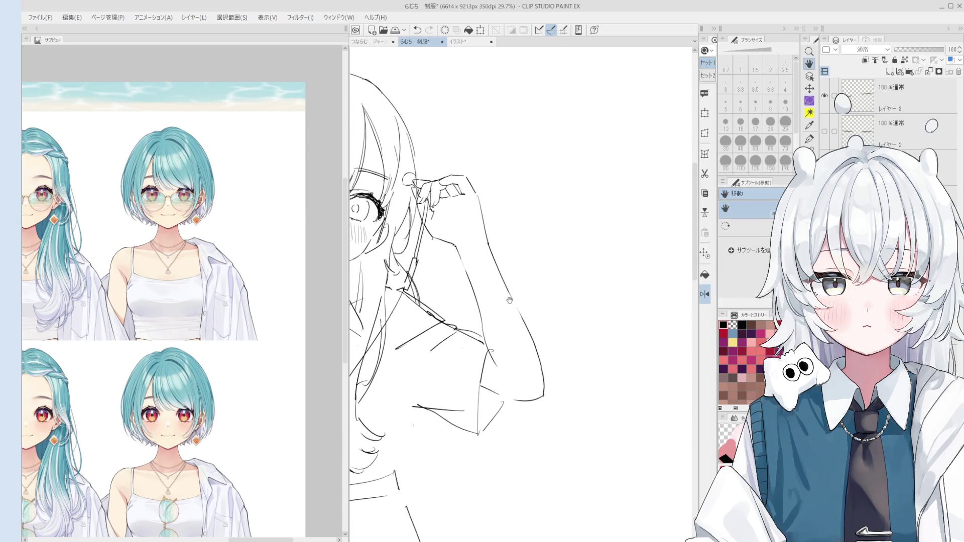
pyautogui.scroll(2, 508, 309)
# Step: Draw the short curve under the fingers holding the earphone, undoing it to retry
pyautogui.press('e')
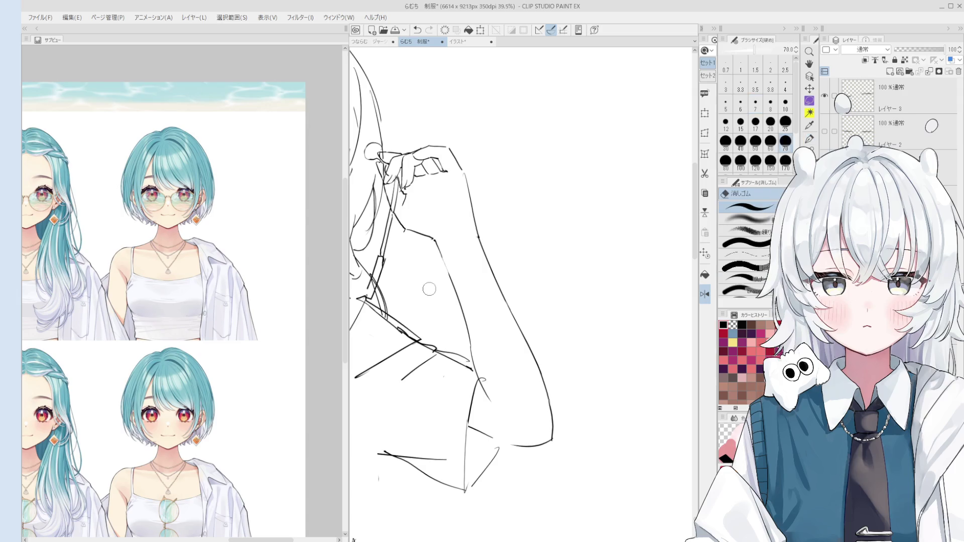
pyautogui.press('p')
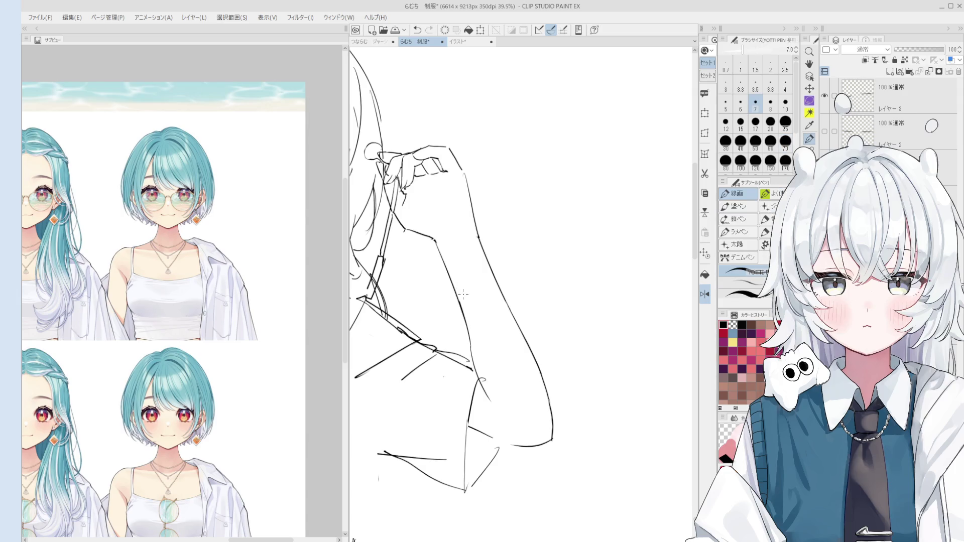
pyautogui.scroll(1, 463, 293)
pyautogui.scroll(1, 461, 241)
pyautogui.scroll(1, 459, 193)
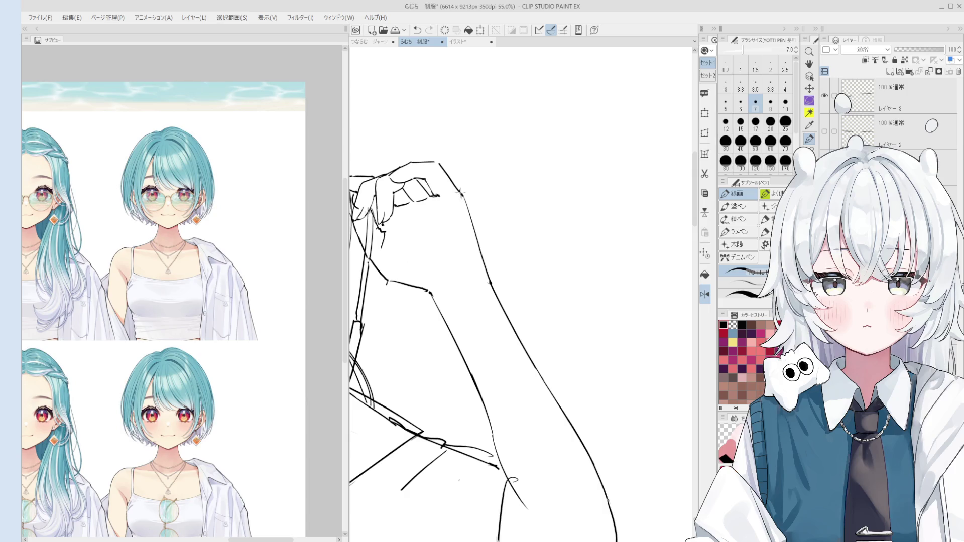
pyautogui.scroll(-1, 540, 159)
pyautogui.scroll(-1, 497, 346)
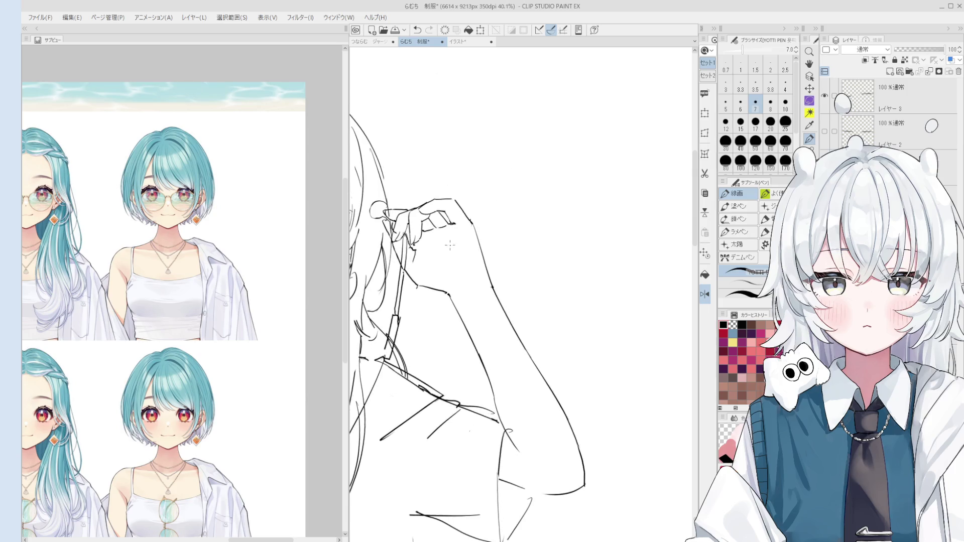
pyautogui.scroll(1, 483, 234)
pyautogui.scroll(1, 490, 226)
pyautogui.scroll(2, 500, 218)
pyautogui.press('e')
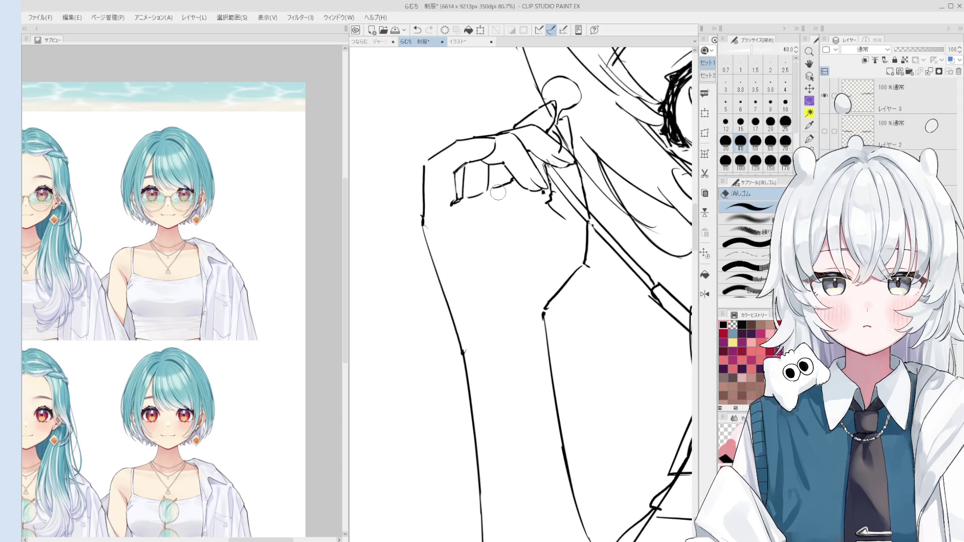
pyautogui.press('p')
pyautogui.hotkey('ctrl', 'z')
pyautogui.moveTo(496, 191); pyautogui.dragTo(516, 183)
pyautogui.hotkey('ctrl', 'z')
pyautogui.hotkey('ctrl', 'z')
pyautogui.hotkey('ctrl', 'z')
pyautogui.press('h')
pyautogui.scroll(-3, 551, 202)
pyautogui.scroll(-1, 551, 202)
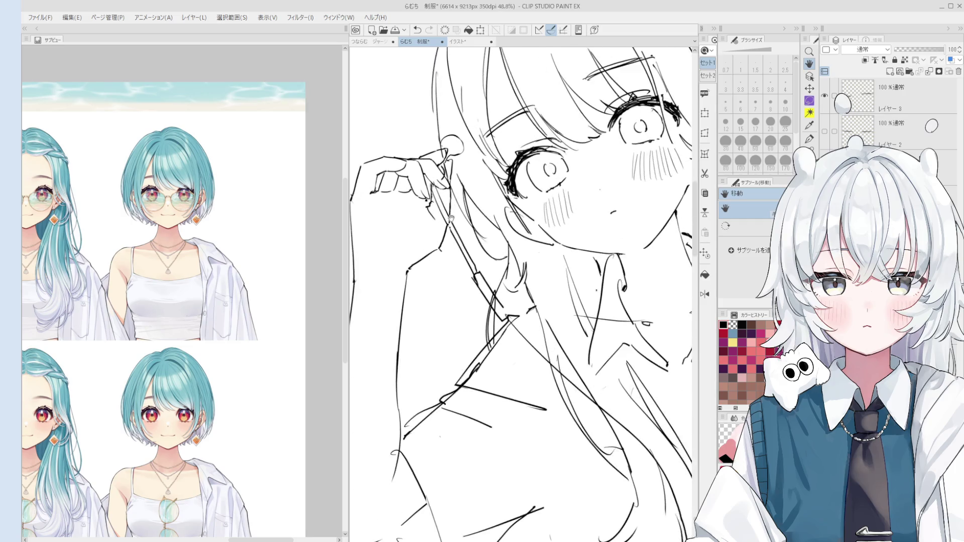
pyautogui.scroll(2, 464, 220)
pyautogui.press('e')
pyautogui.scroll(-3, 669, 155)
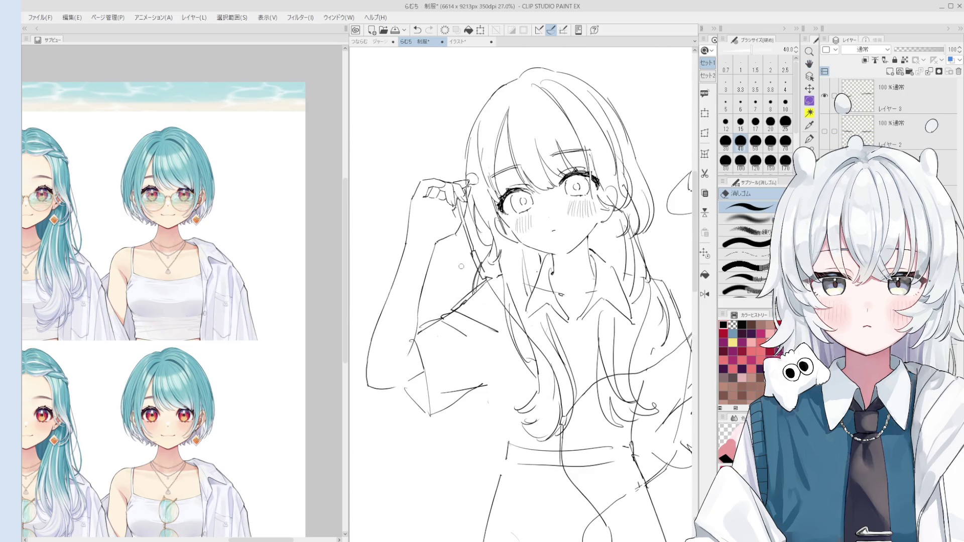
# Step: Redraw the girl's mouth as a longer line across her face
pyautogui.press('h')
pyautogui.scroll(-1, 458, 249)
pyautogui.scroll(-1, 460, 249)
pyautogui.press('e')
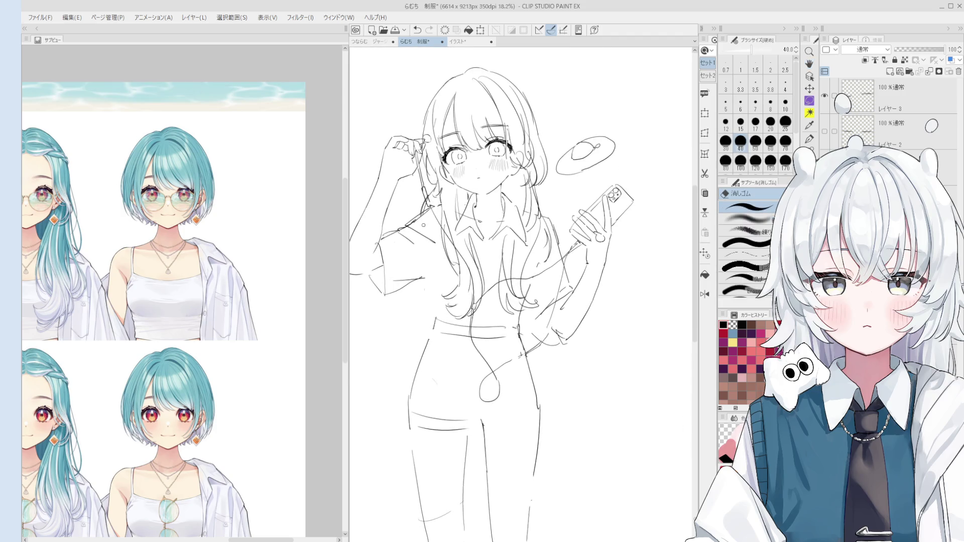
pyautogui.scroll(1, 436, 203)
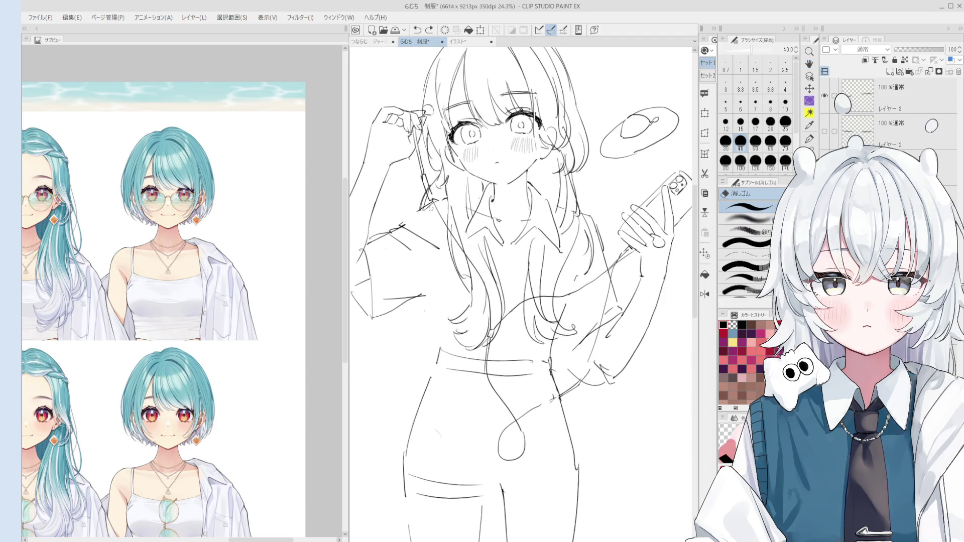
pyautogui.press('p')
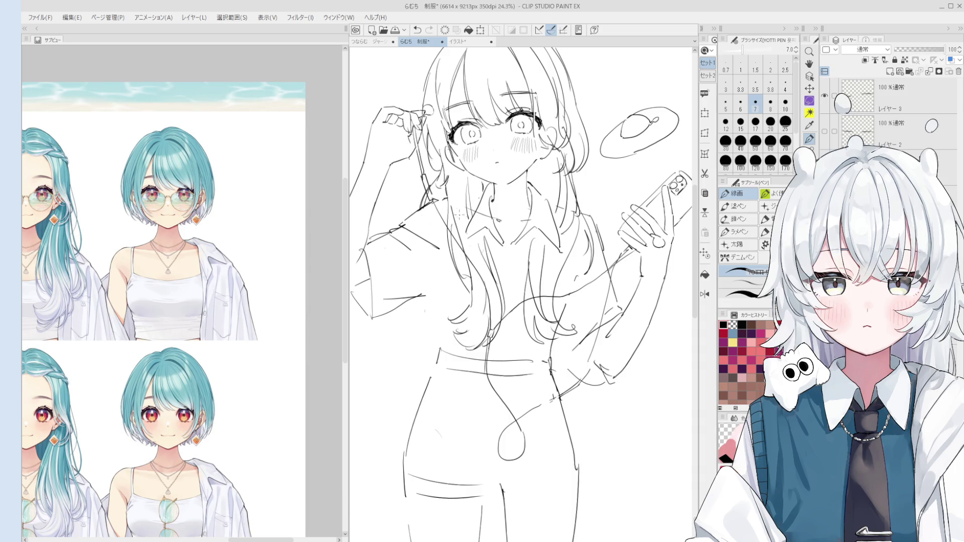
pyautogui.scroll(-1, 456, 211)
pyautogui.press('e')
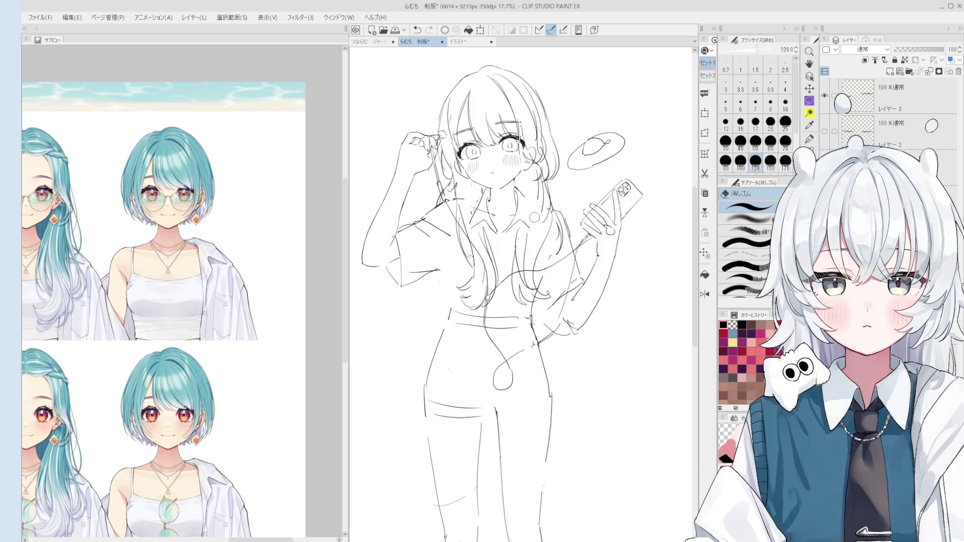
pyautogui.press('p')
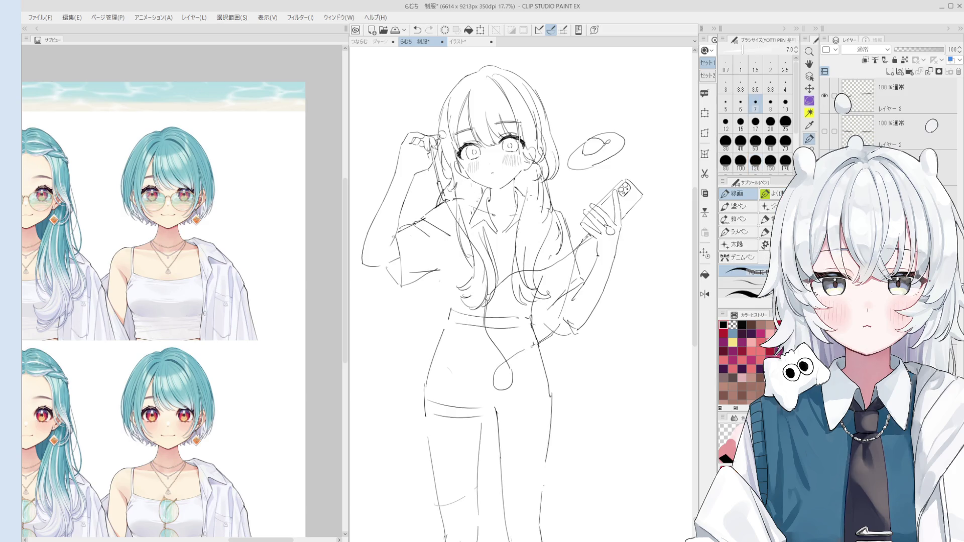
pyautogui.scroll(-1, 524, 208)
pyautogui.scroll(-1, 513, 302)
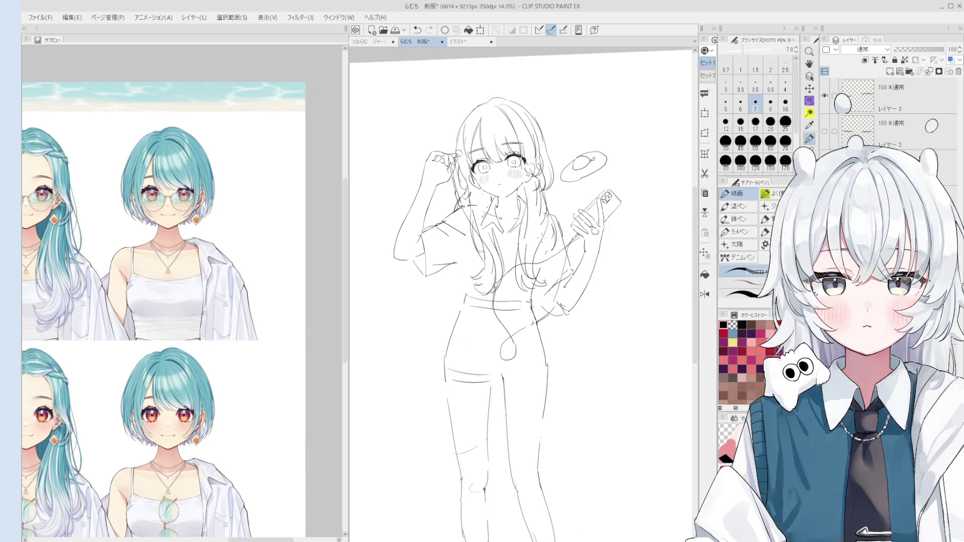
pyautogui.scroll(5, 490, 184)
pyautogui.scroll(5, 490, 184)
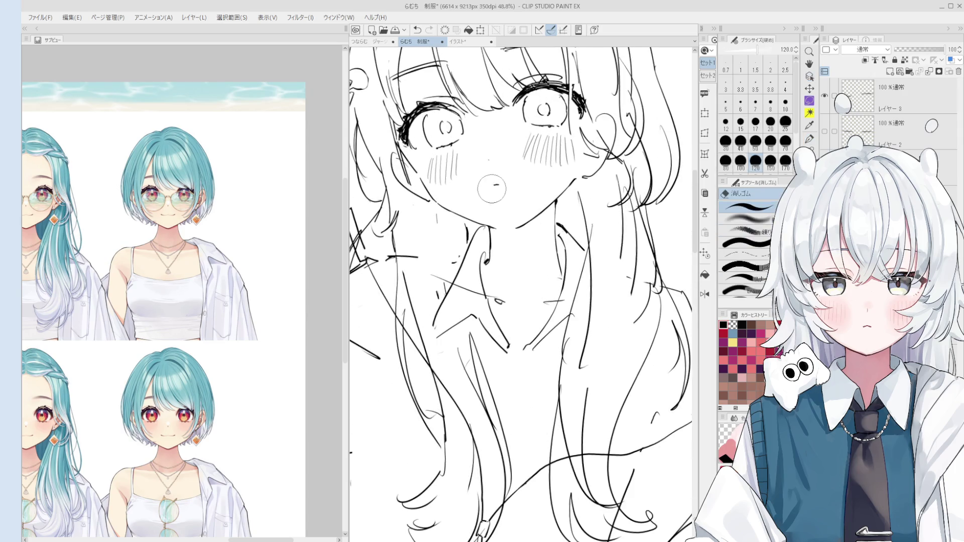
pyautogui.scroll(2, 490, 184)
pyautogui.scroll(1, 490, 184)
pyautogui.moveTo(483, 182); pyautogui.dragTo(520, 182)
pyautogui.hotkey('ctrl', 'z')
pyautogui.hotkey('ctrl', 'z')
pyautogui.scroll(-2, 524, 224)
pyautogui.scroll(-2, 523, 224)
# Step: Add a thin diagonal line by her chin and neck, then rotate the view upright
pyautogui.press('space')
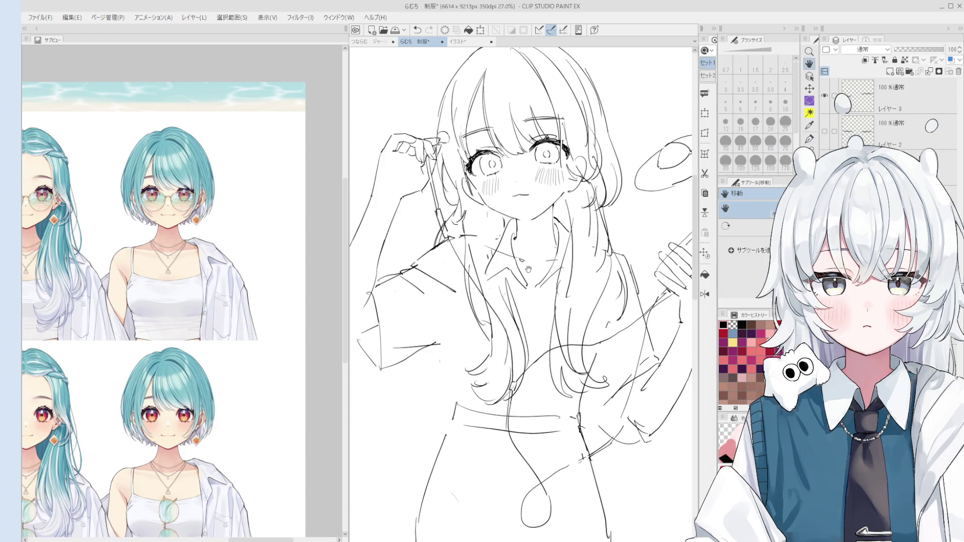
pyautogui.moveTo(524, 224); pyautogui.dragTo(504, 203)
pyautogui.scroll(1, 504, 203)
pyautogui.scroll(1, 504, 202)
pyautogui.press('e')
pyautogui.scroll(1, 551, 188)
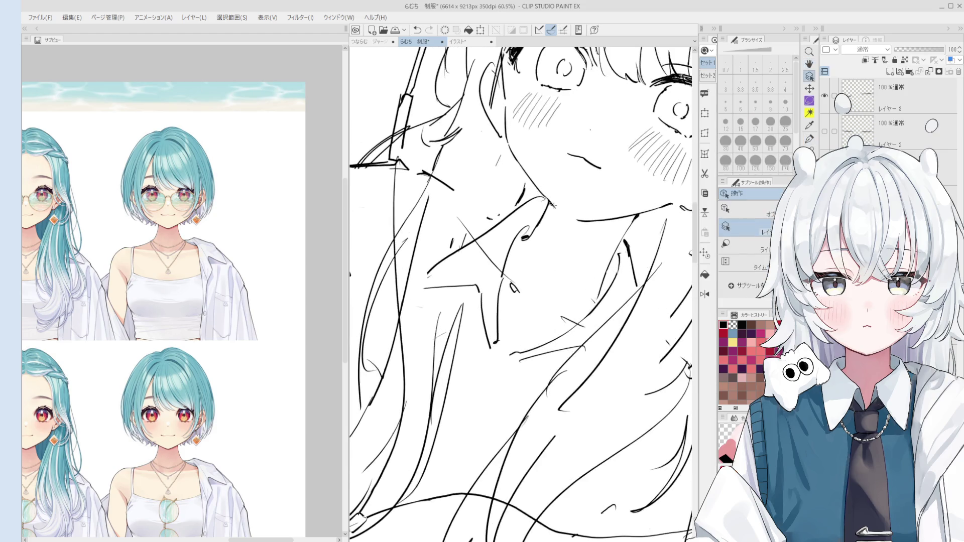
pyautogui.press('p')
pyautogui.moveTo(517, 161); pyautogui.dragTo(559, 214)
pyautogui.hotkey('ctrl', 'z')
pyautogui.moveTo(517, 161); pyautogui.dragTo(558, 210)
pyautogui.press('-')
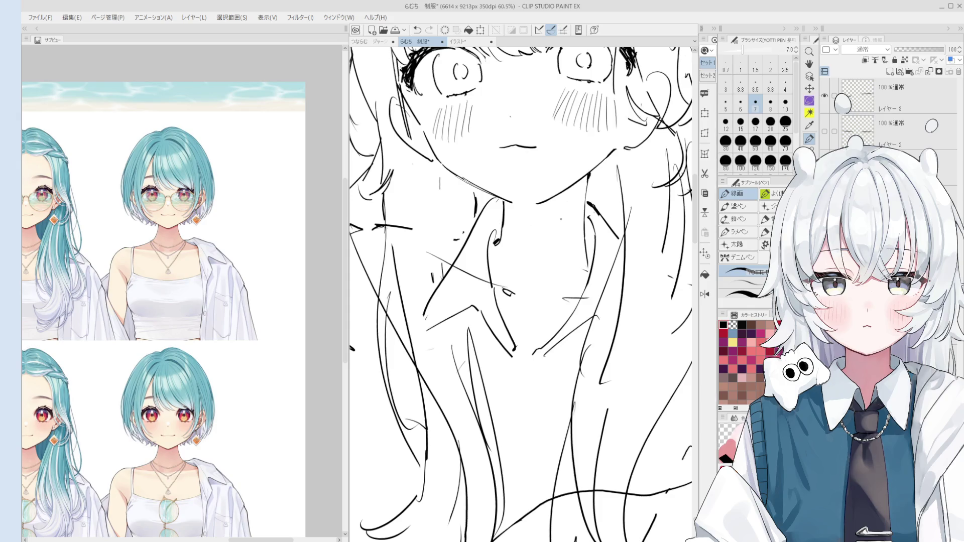